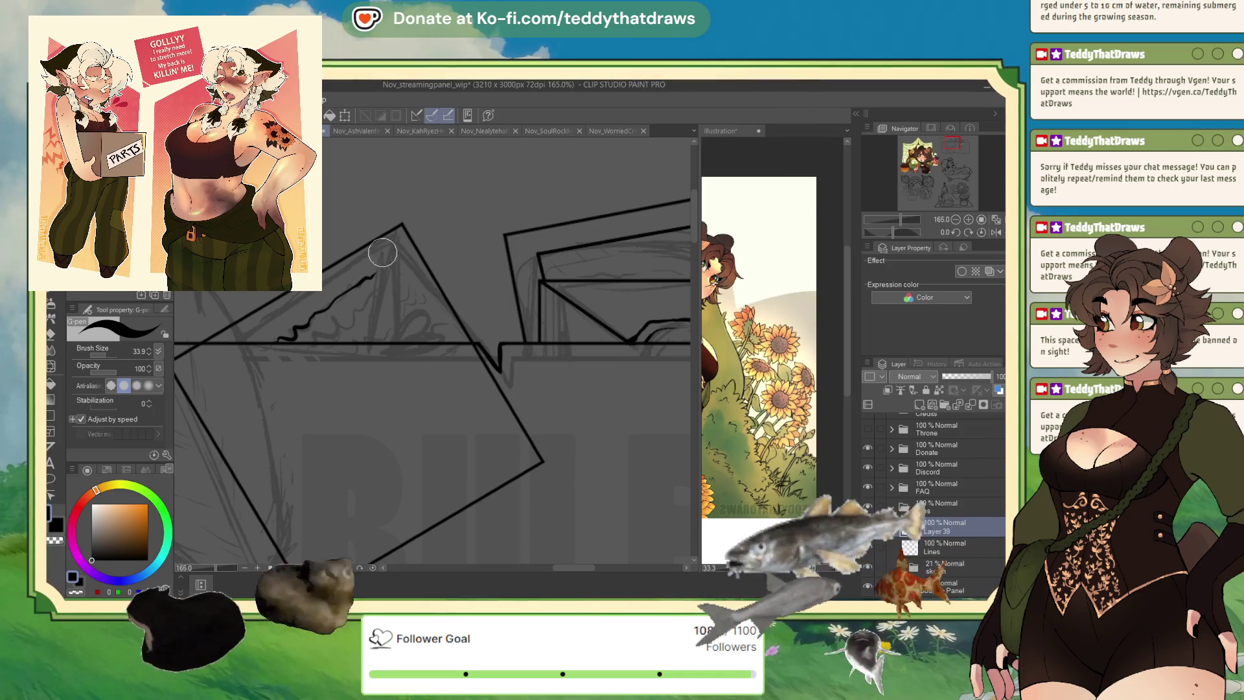
- Draw two wavy writing lines on the paper and two quill lines down from the triangle apex
mouse_move(315, 341)
mouse_down()
mouse_move(398, 280)
mouse_move(399, 313)
mouse_up()
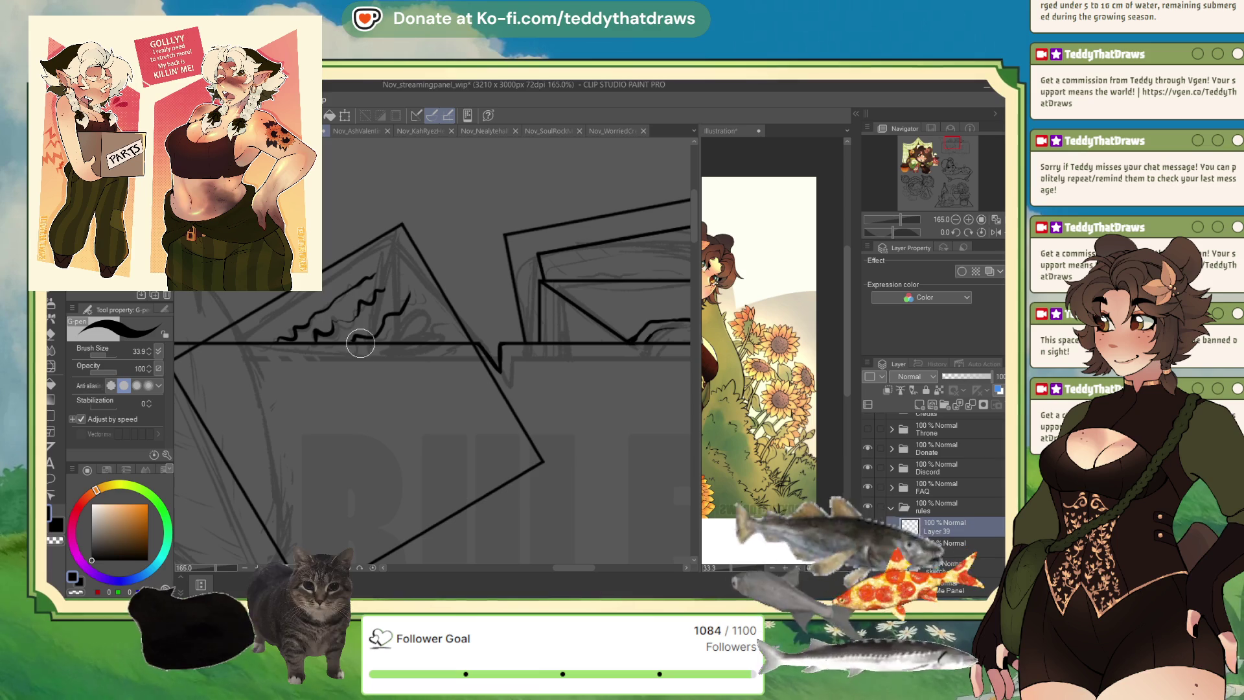
mouse_move(356, 340)
mouse_down()
mouse_move(408, 305)
mouse_move(404, 327)
mouse_up()
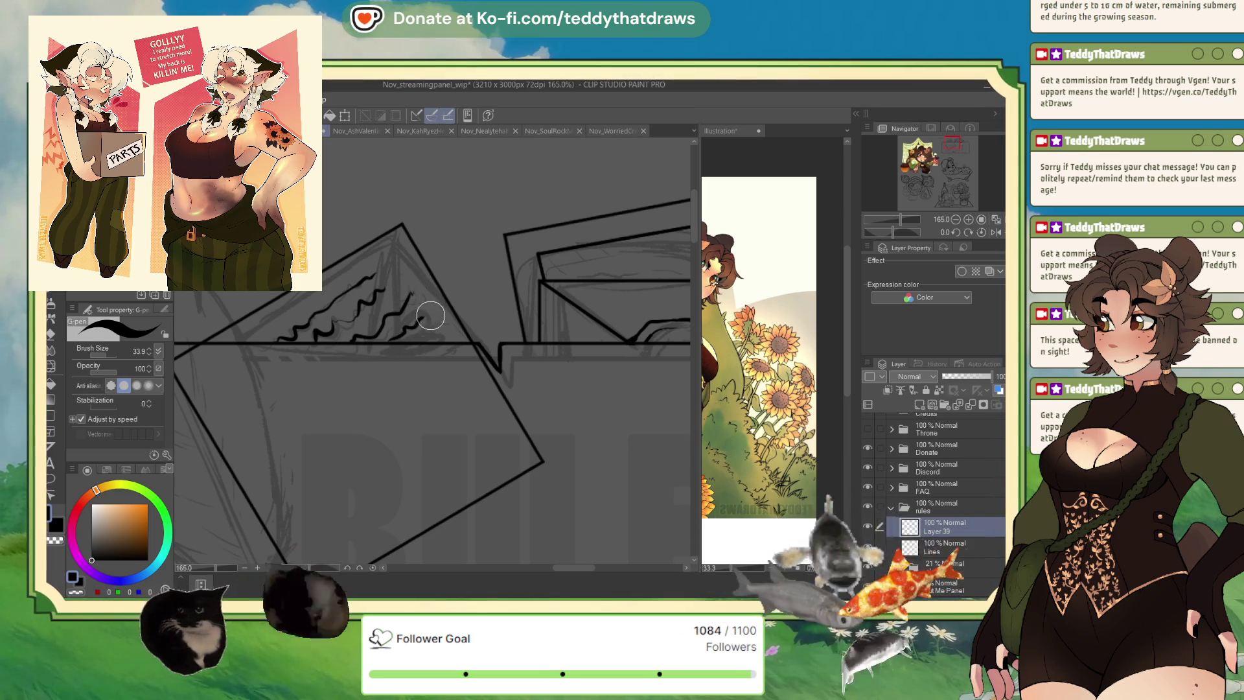
drag(403, 225, 391, 329)
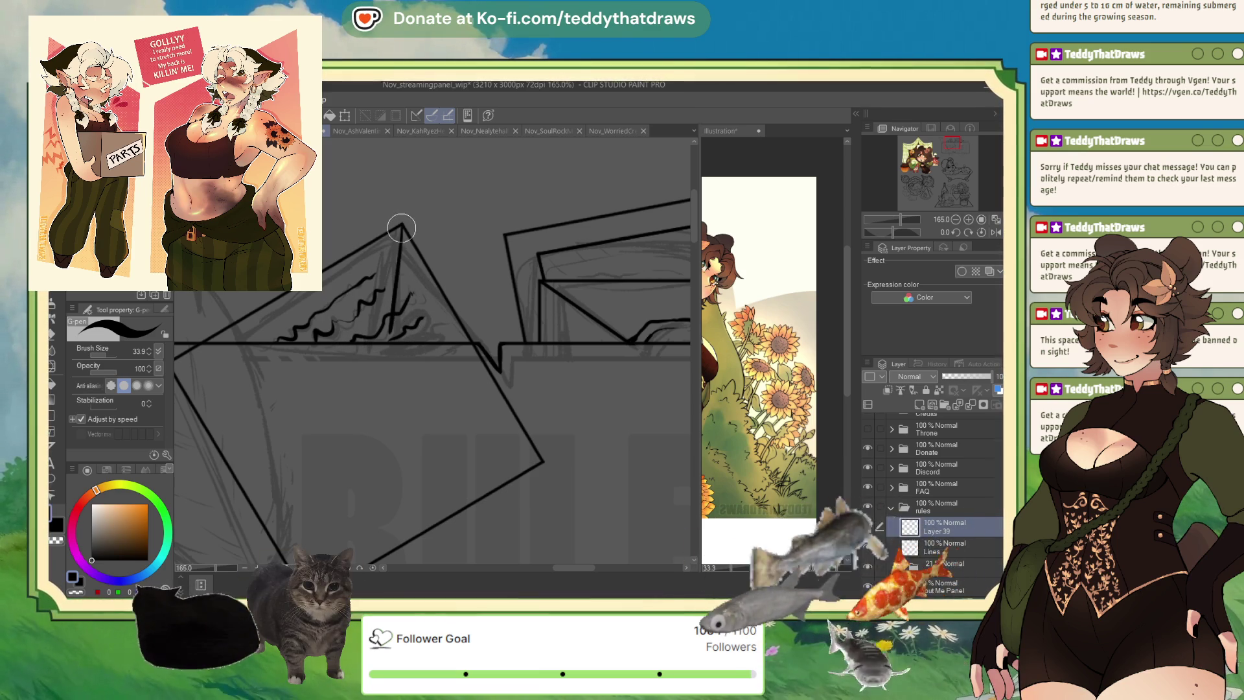
drag(405, 238, 369, 351)
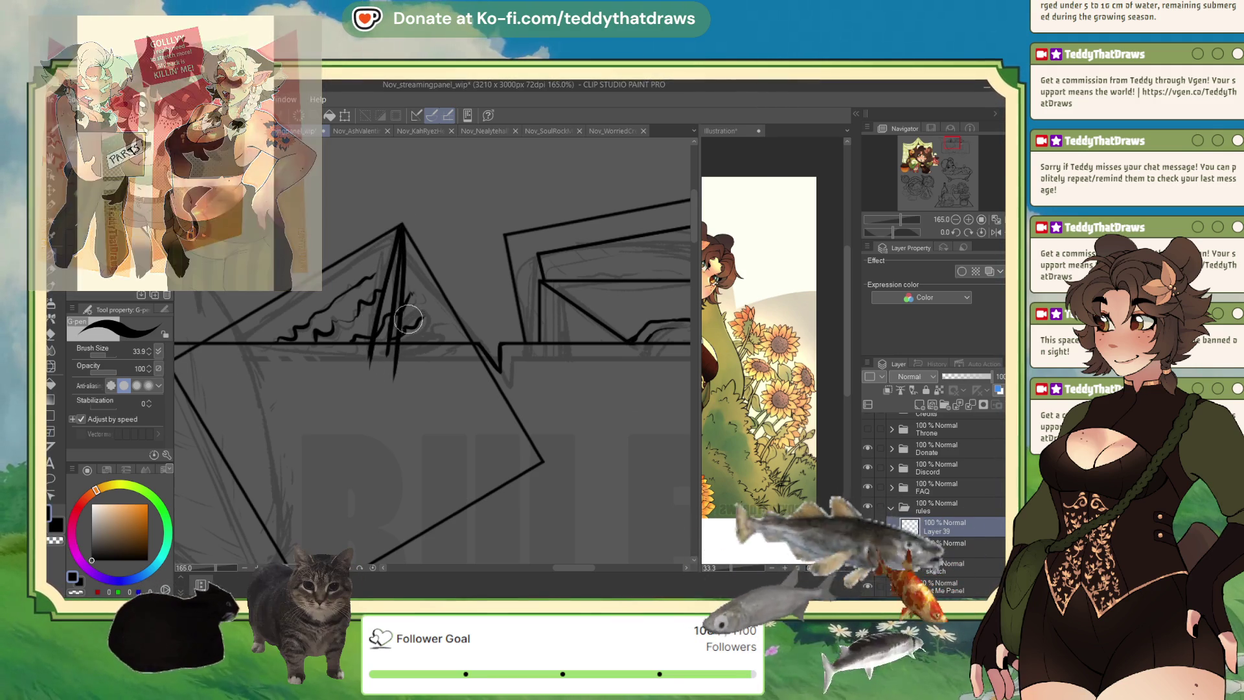
- Undo the stray looped stroke near the apex, add a new layer and pick dark red ink
drag(389, 350, 402, 361)
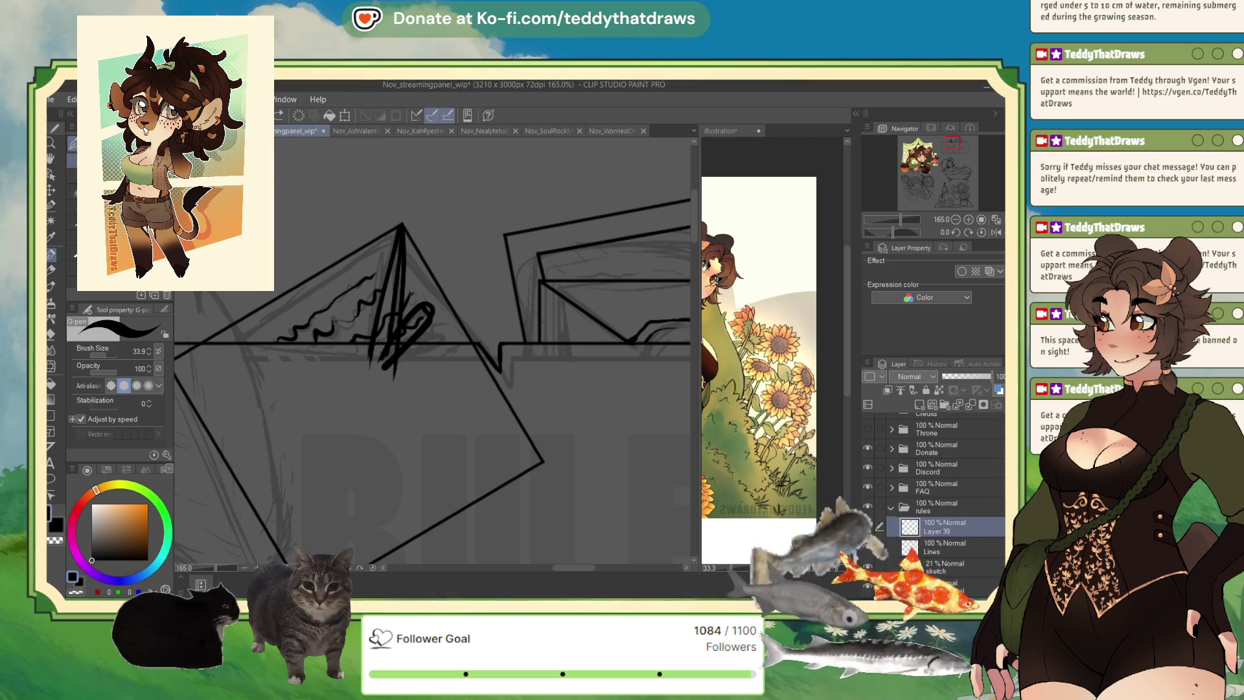
key(ctrl+z)
key(ctrl+z)
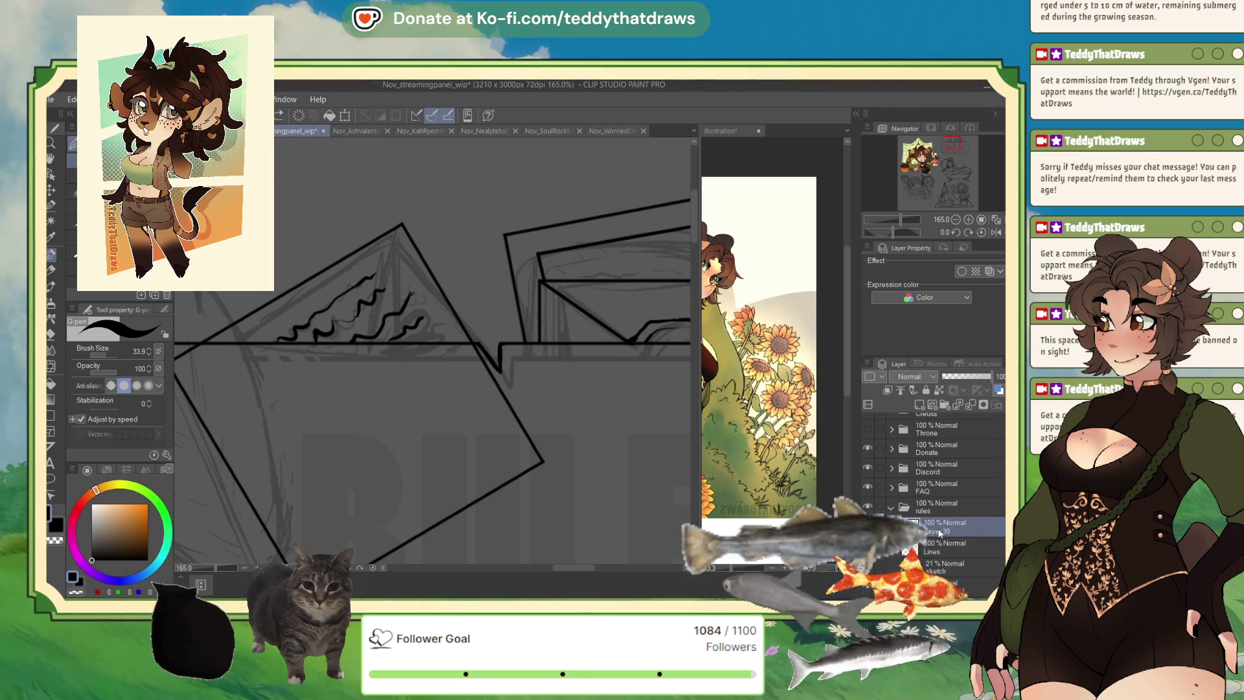
click(931, 406)
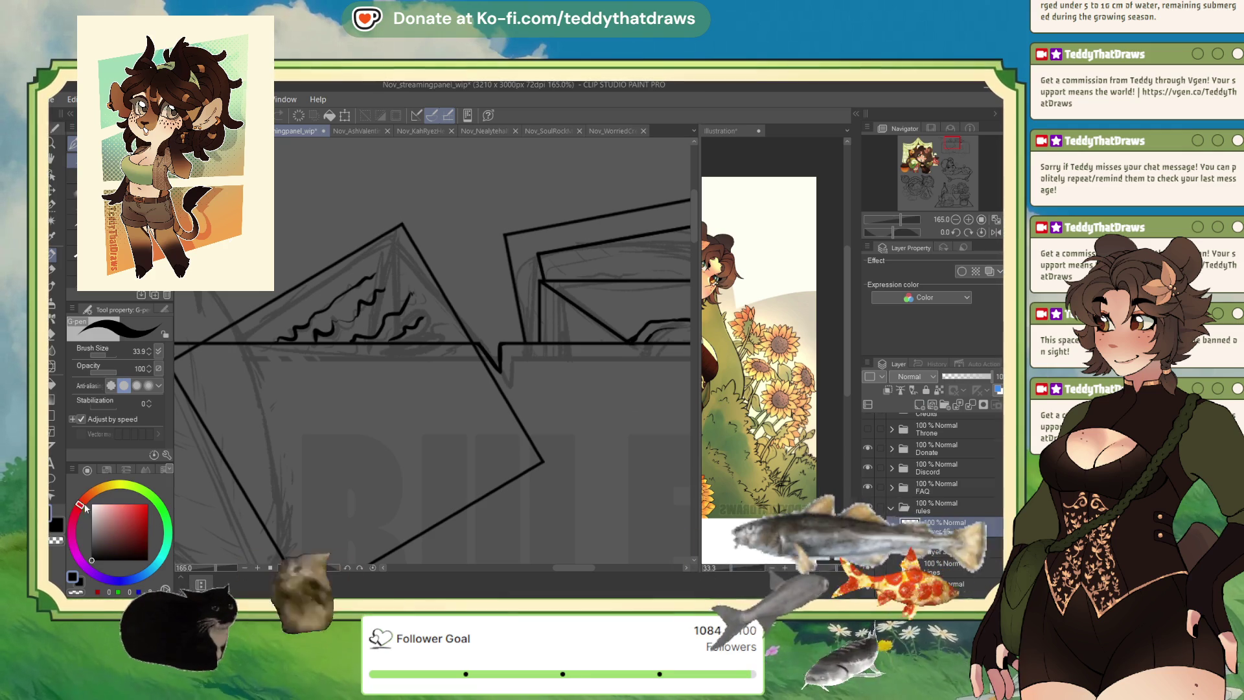
click(138, 537)
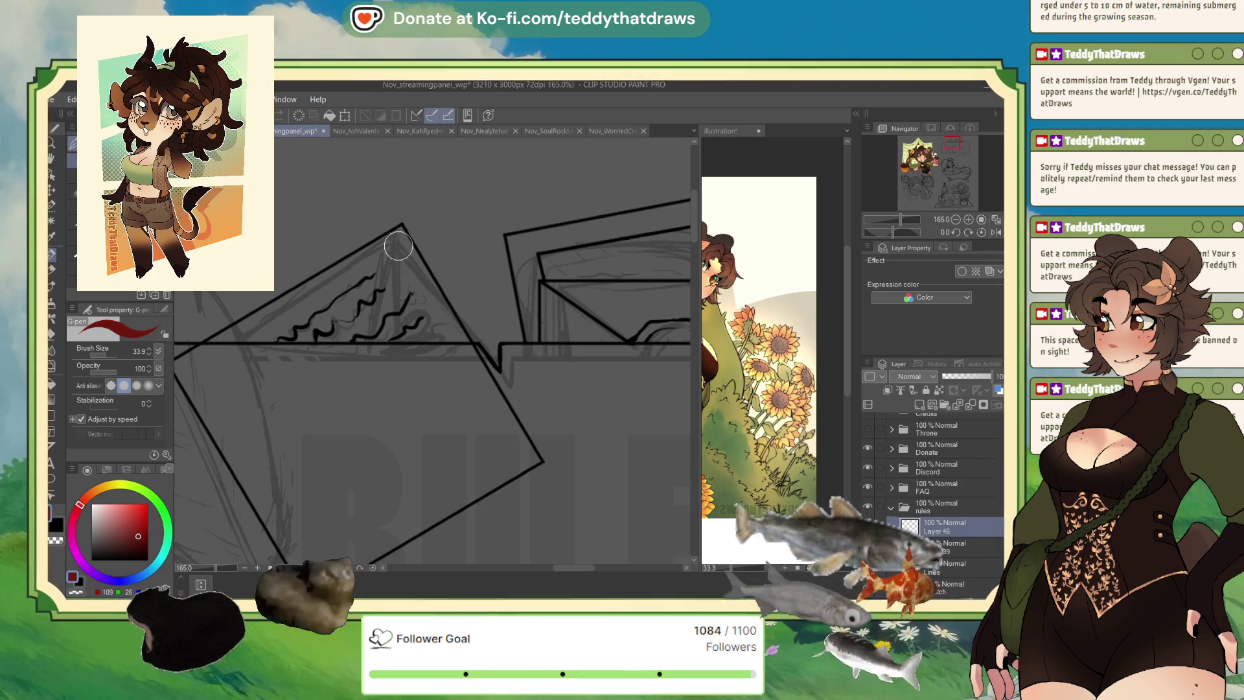
drag(401, 225, 369, 324)
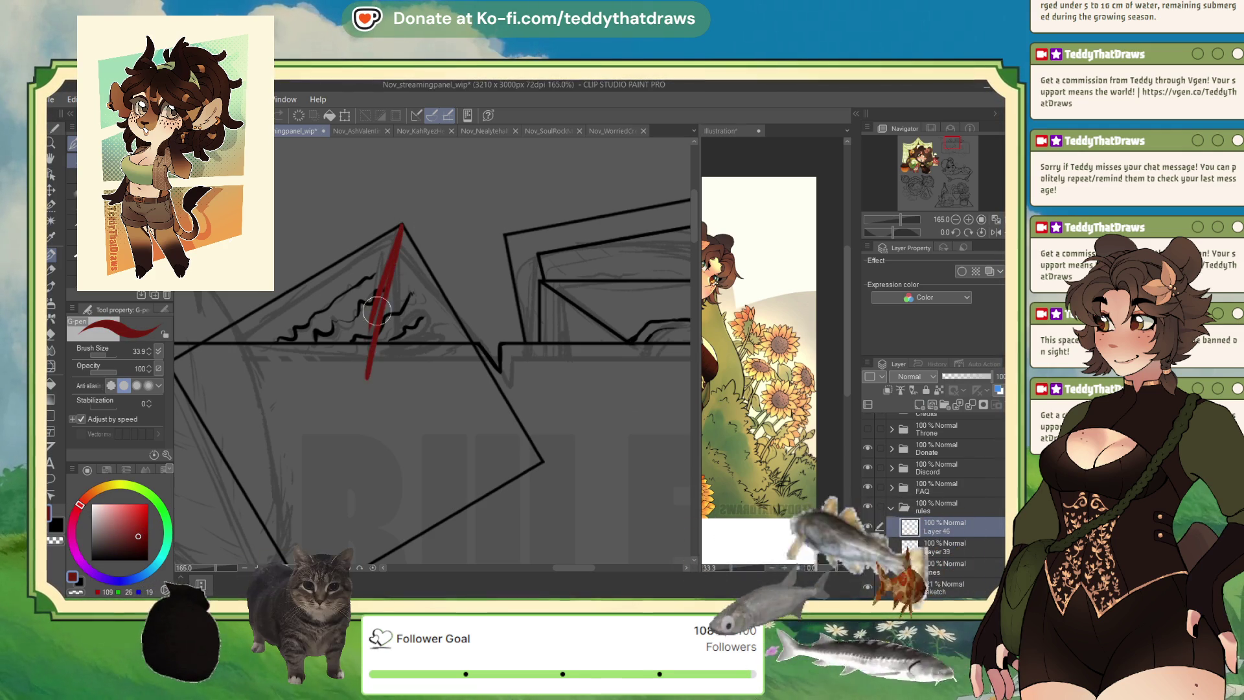
drag(402, 226, 356, 370)
drag(403, 224, 386, 387)
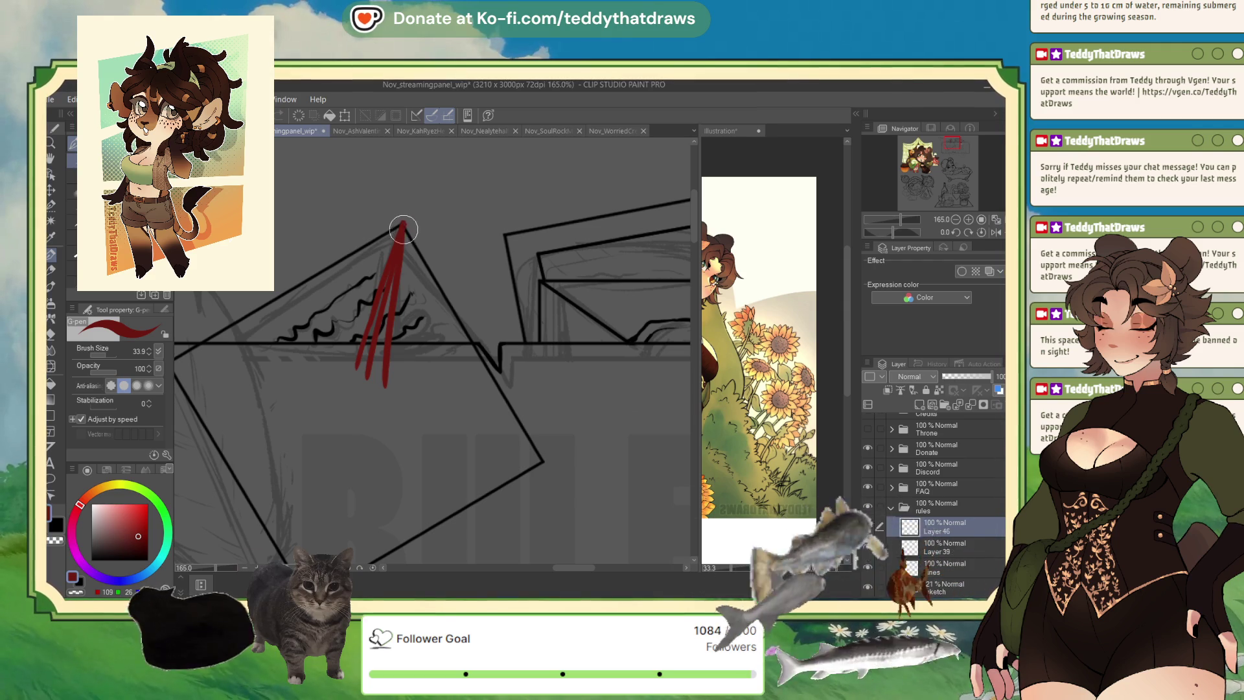
mouse_move(381, 359)
mouse_down()
mouse_move(428, 311)
mouse_move(382, 366)
mouse_up()
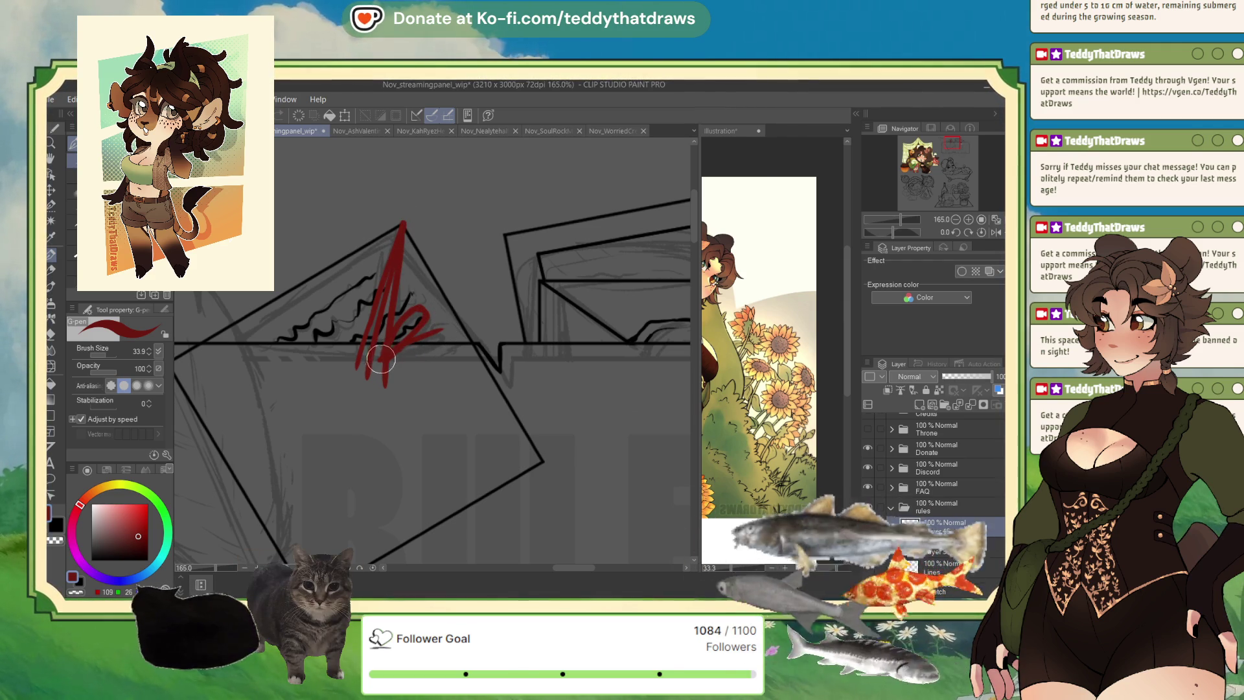
drag(383, 358, 347, 347)
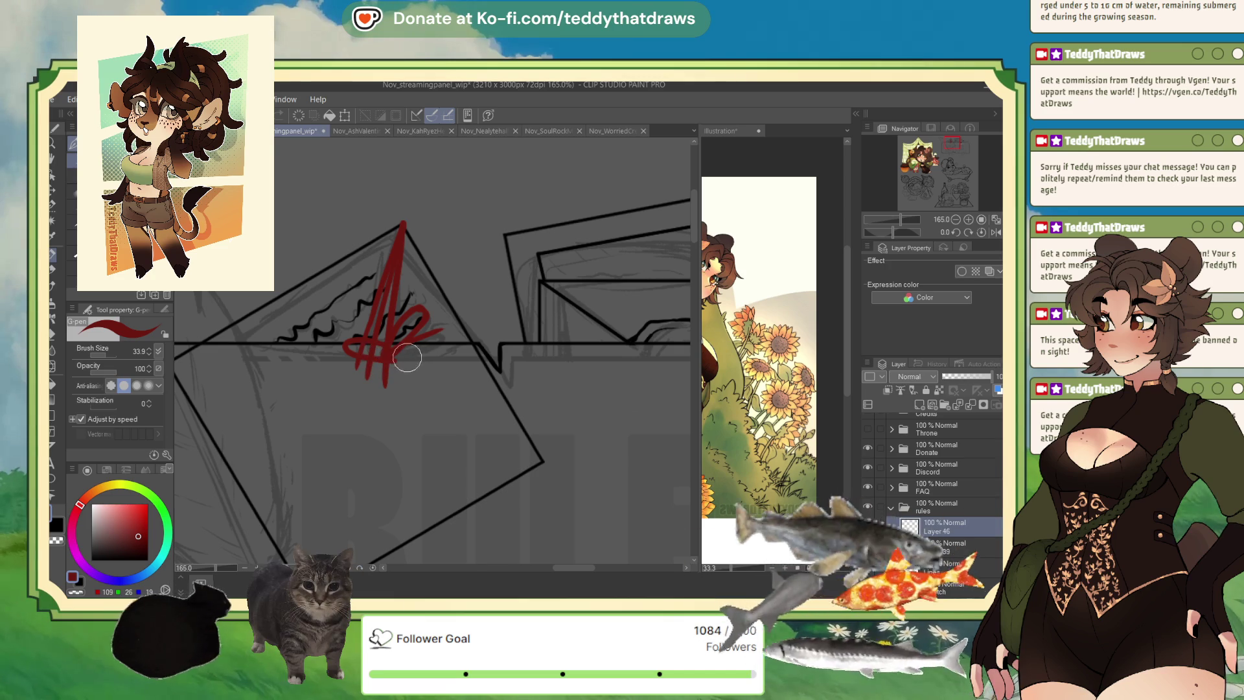
key(Delete)
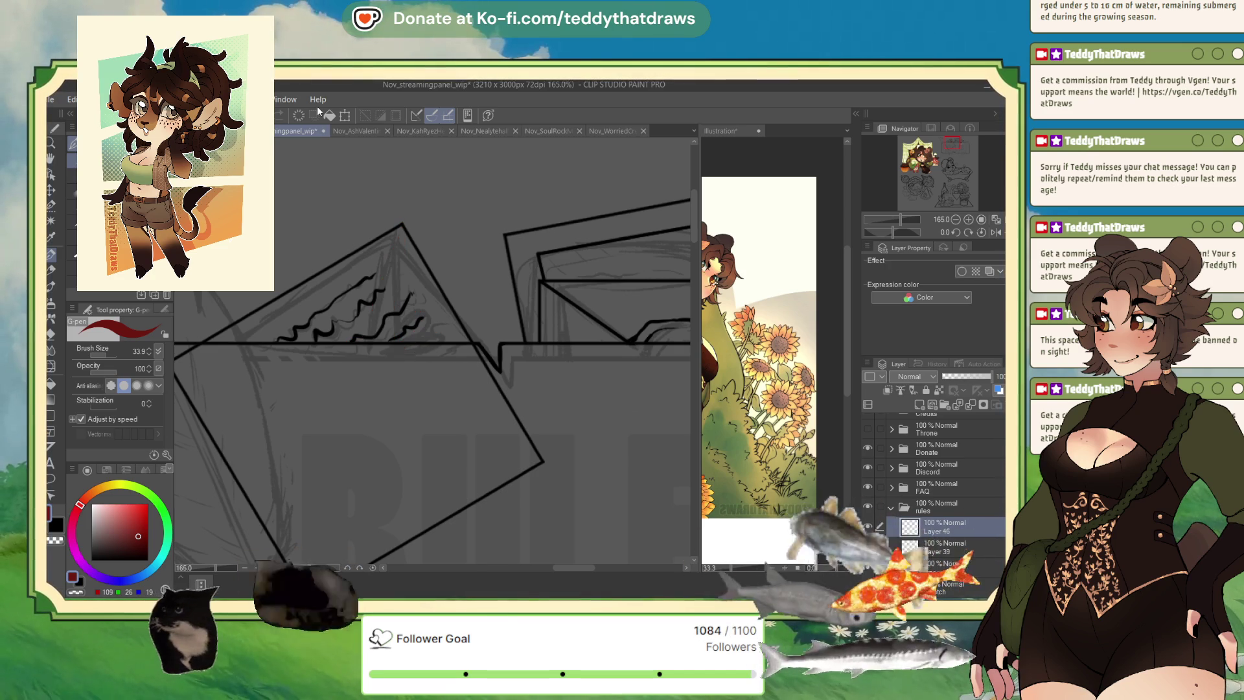
- Switch to black and ink long quill strokes fanning down from the triangle apex, redrawing after an undo
key(x)
drag(400, 228, 376, 374)
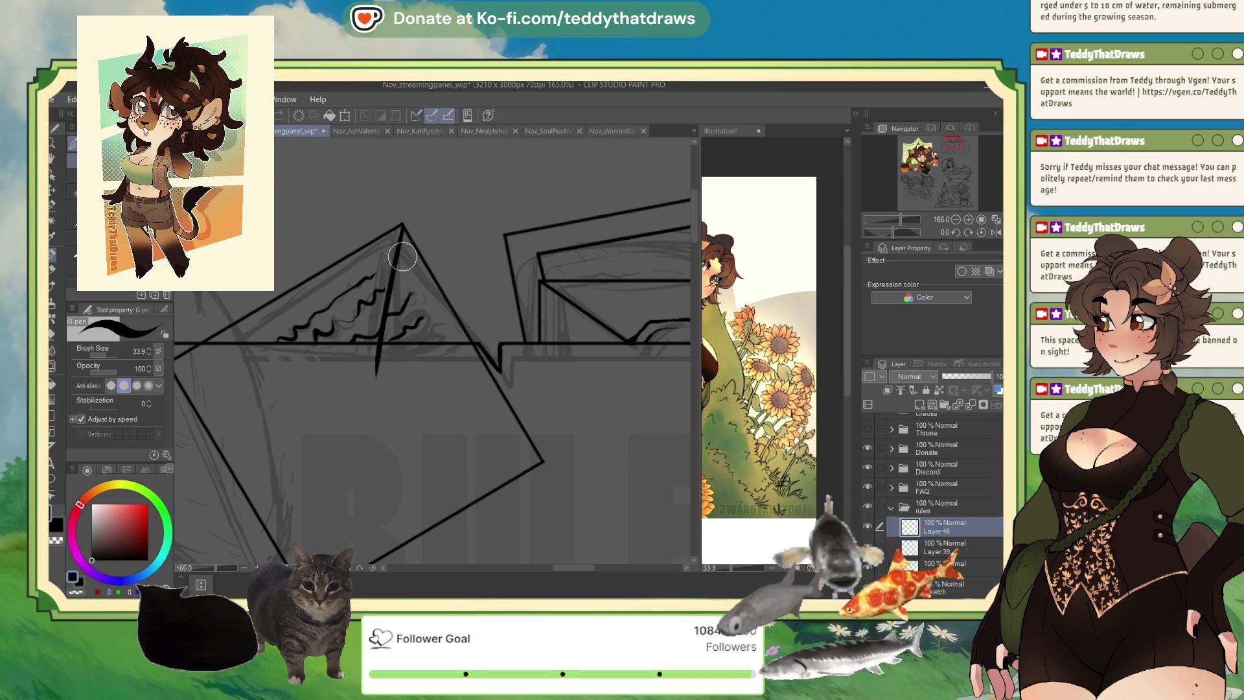
drag(401, 228, 342, 377)
drag(401, 228, 394, 367)
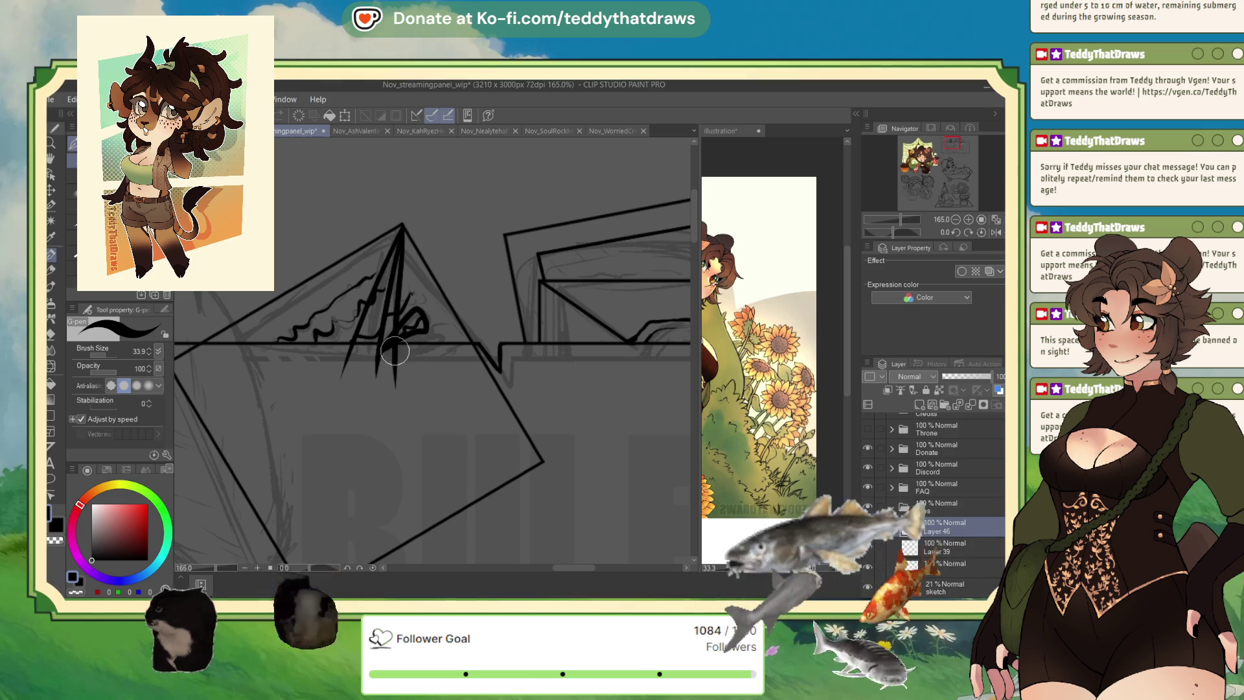
mouse_move(388, 339)
mouse_down()
mouse_move(379, 351)
mouse_move(439, 337)
mouse_move(375, 357)
mouse_up()
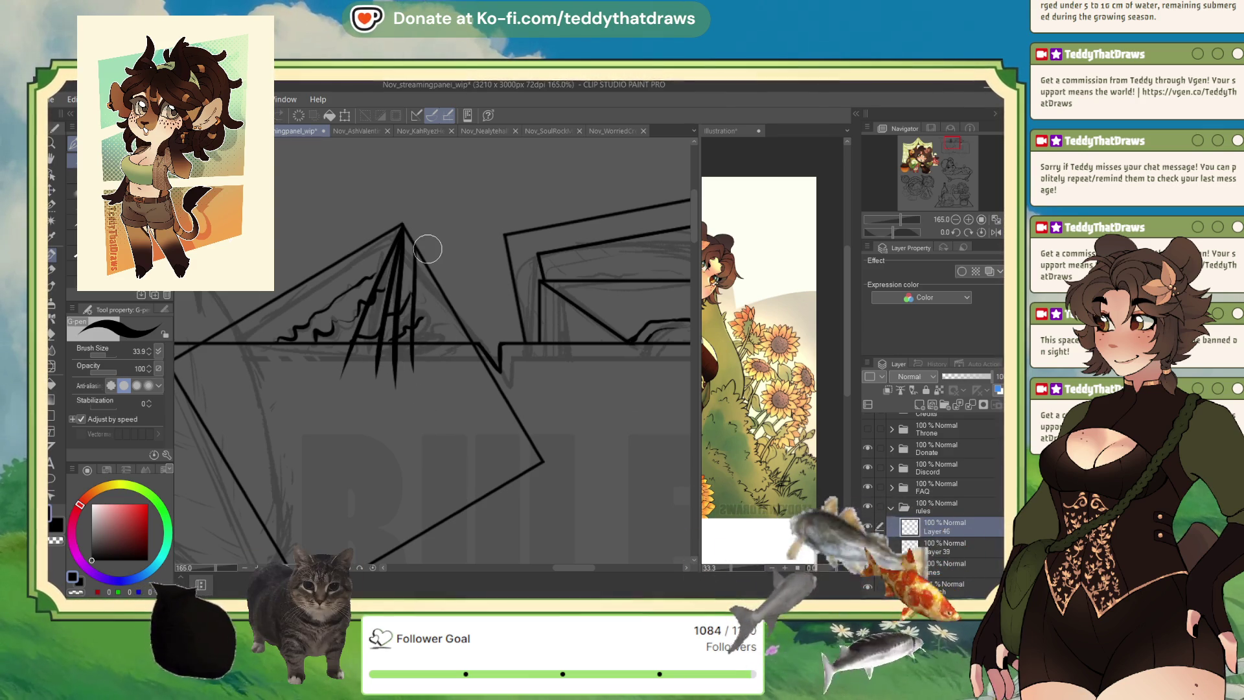
key(ctrl+z)
key(ctrl+z)
key(ctrl+z)
mouse_move(402, 227)
mouse_down()
mouse_move(376, 369)
mouse_move(411, 263)
mouse_move(360, 375)
mouse_up()
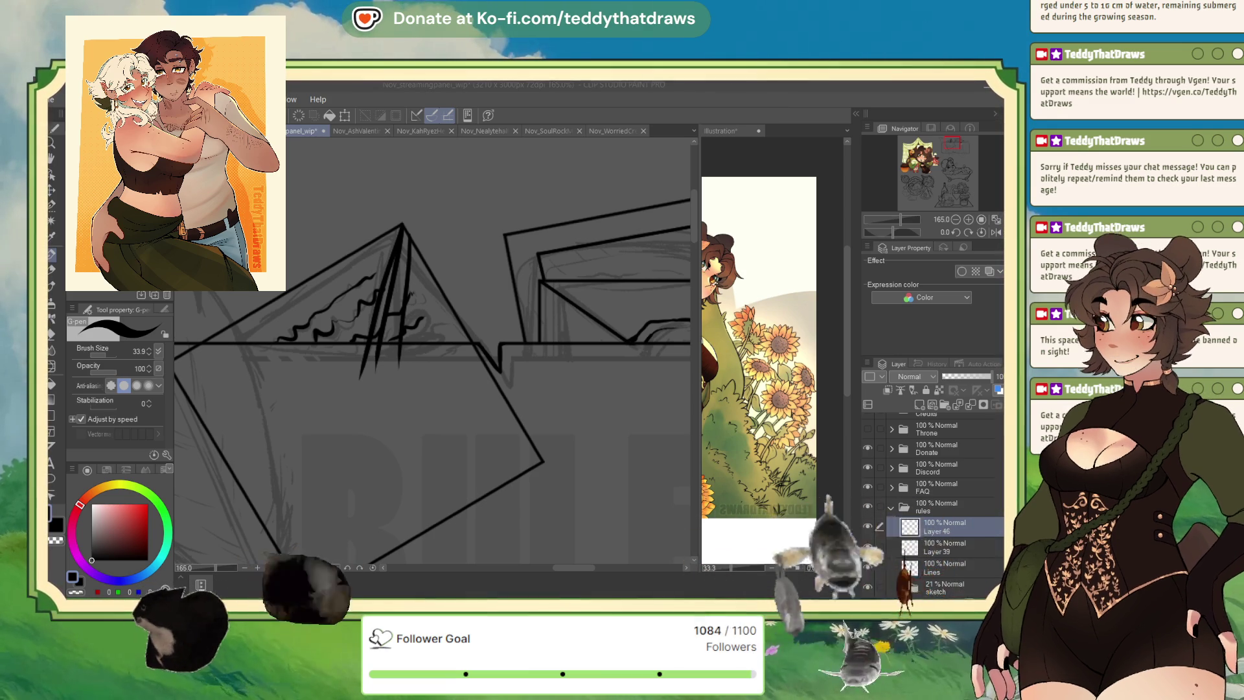
- Erase the quill ends below the horizon, delete the extra layer above Layer 39, and erase the paper's diagonal edge
click(405, 226)
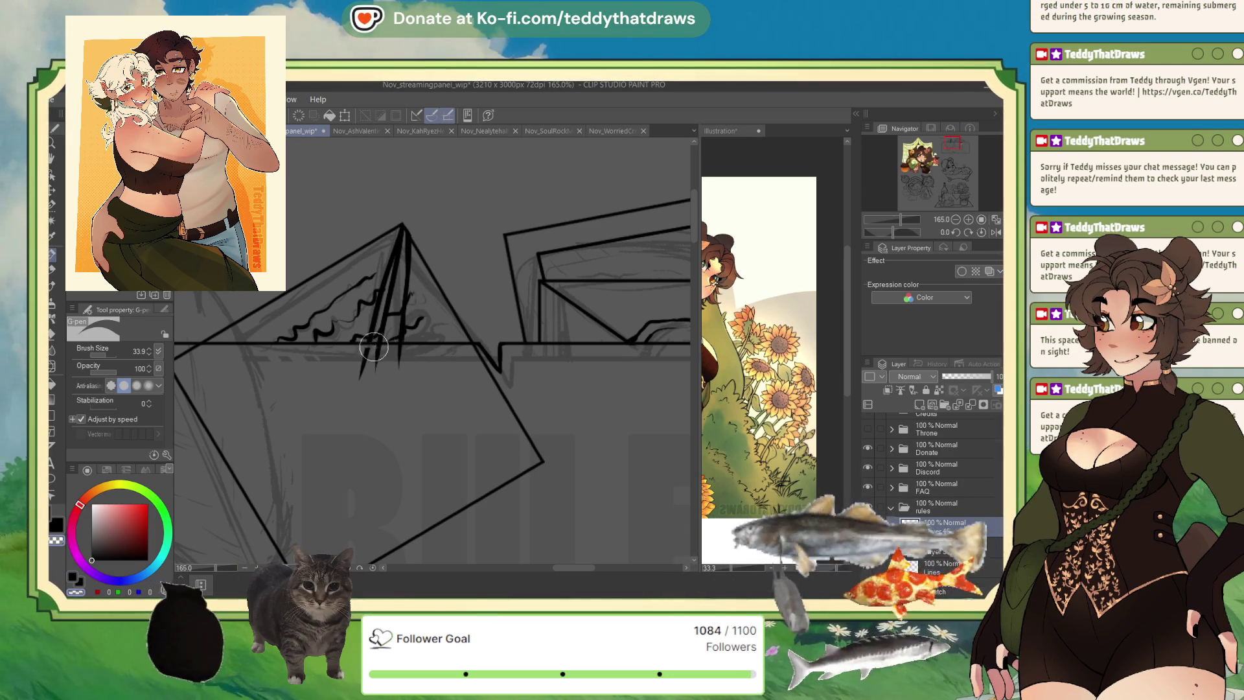
drag(407, 350, 370, 357)
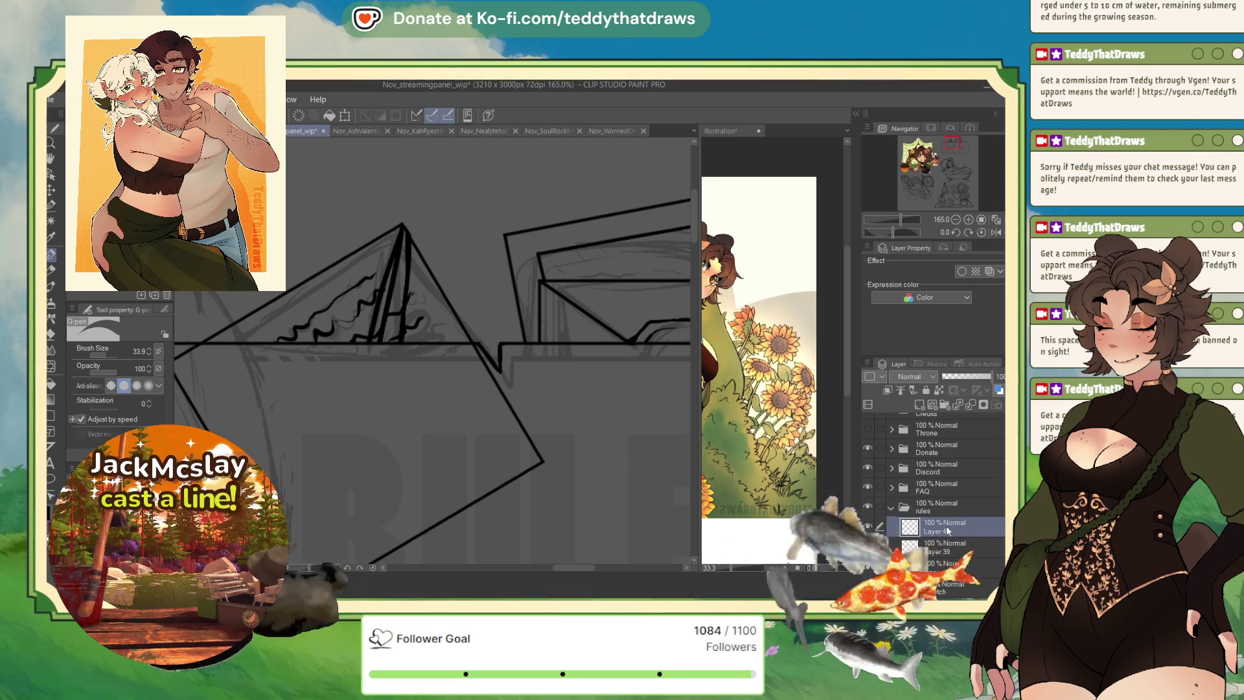
click(972, 405)
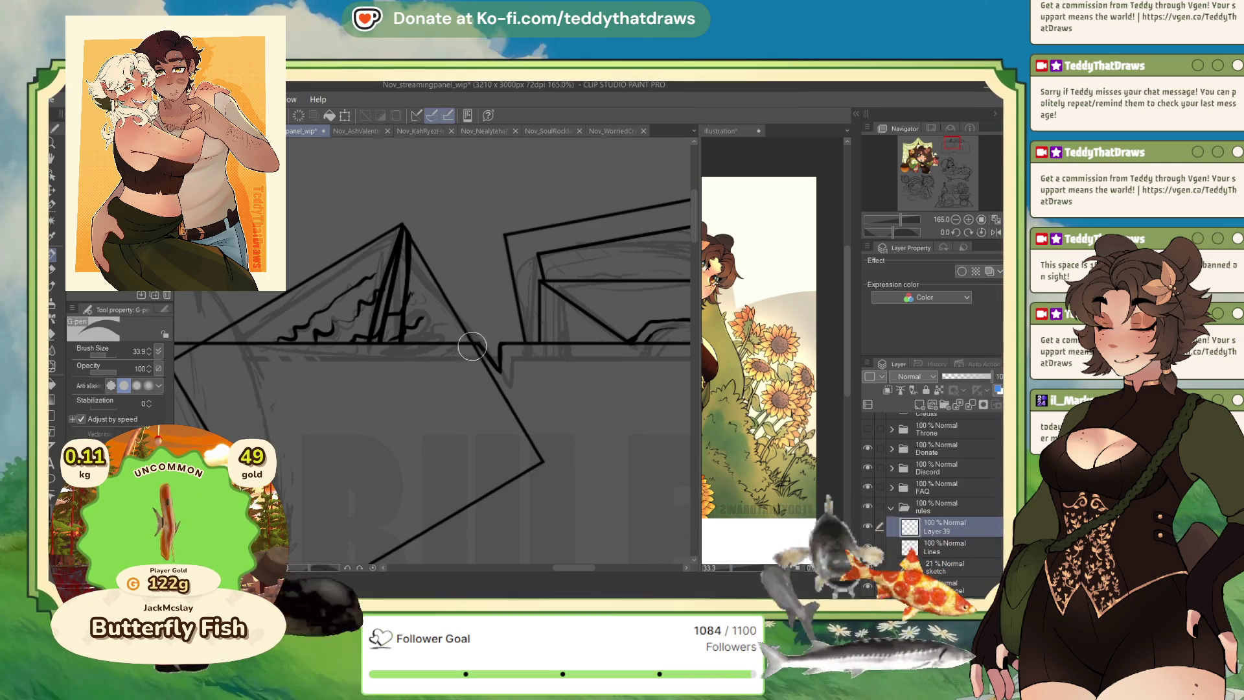
drag(509, 385, 533, 446)
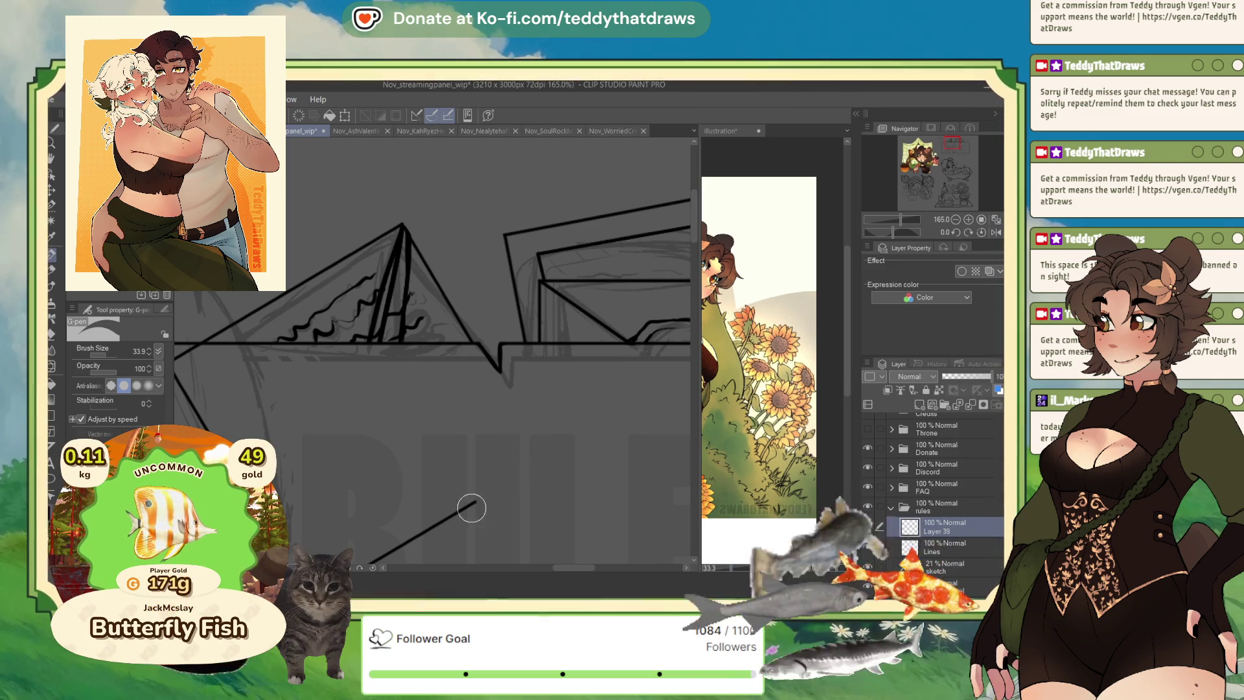
scroll(360, 555, down, 2)
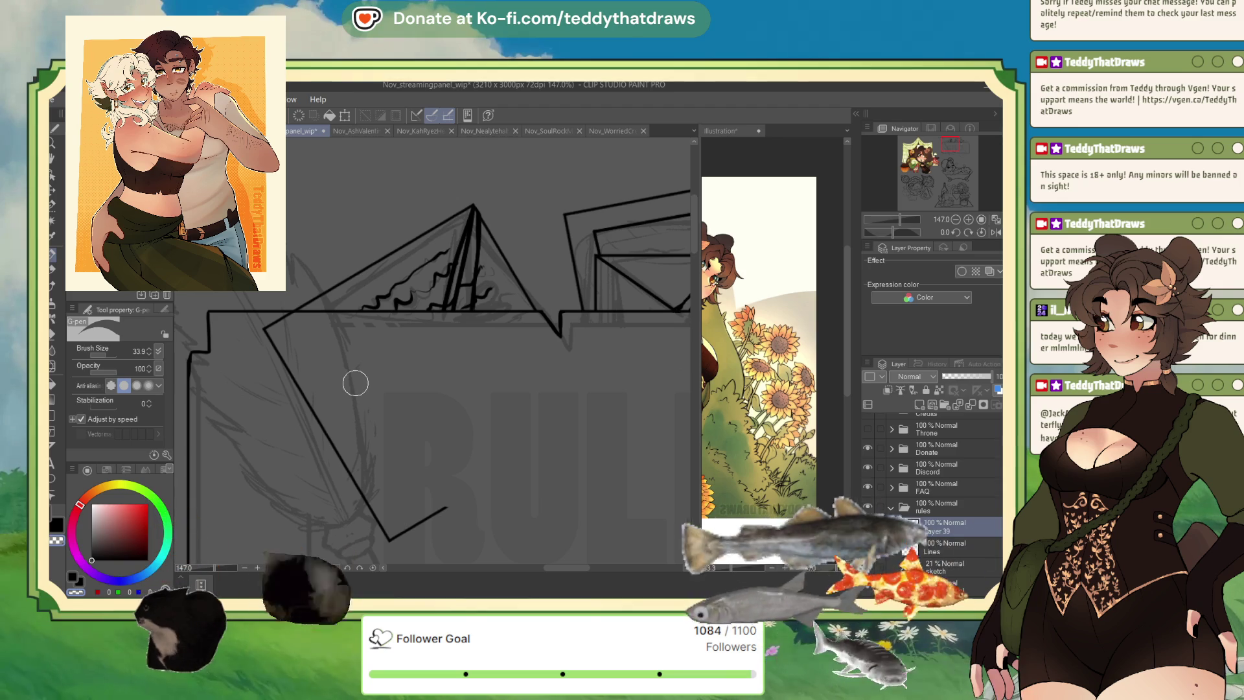
- Close the outline into a tilted rectangle, rotate it clockwise and nudge it up, then add a short squiggle line
drag(447, 508, 556, 329)
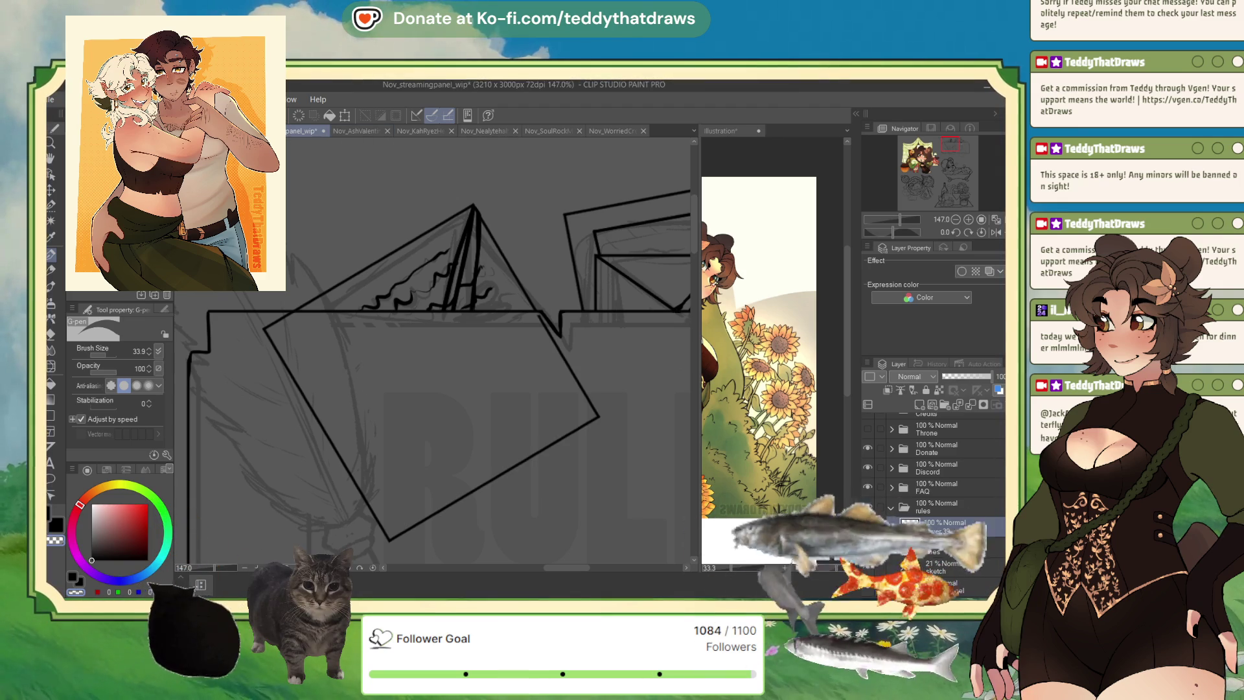
key(ctrl+t)
mouse_move(491, 252)
mouse_down()
mouse_move(542, 294)
mouse_move(495, 335)
mouse_move(512, 310)
mouse_up()
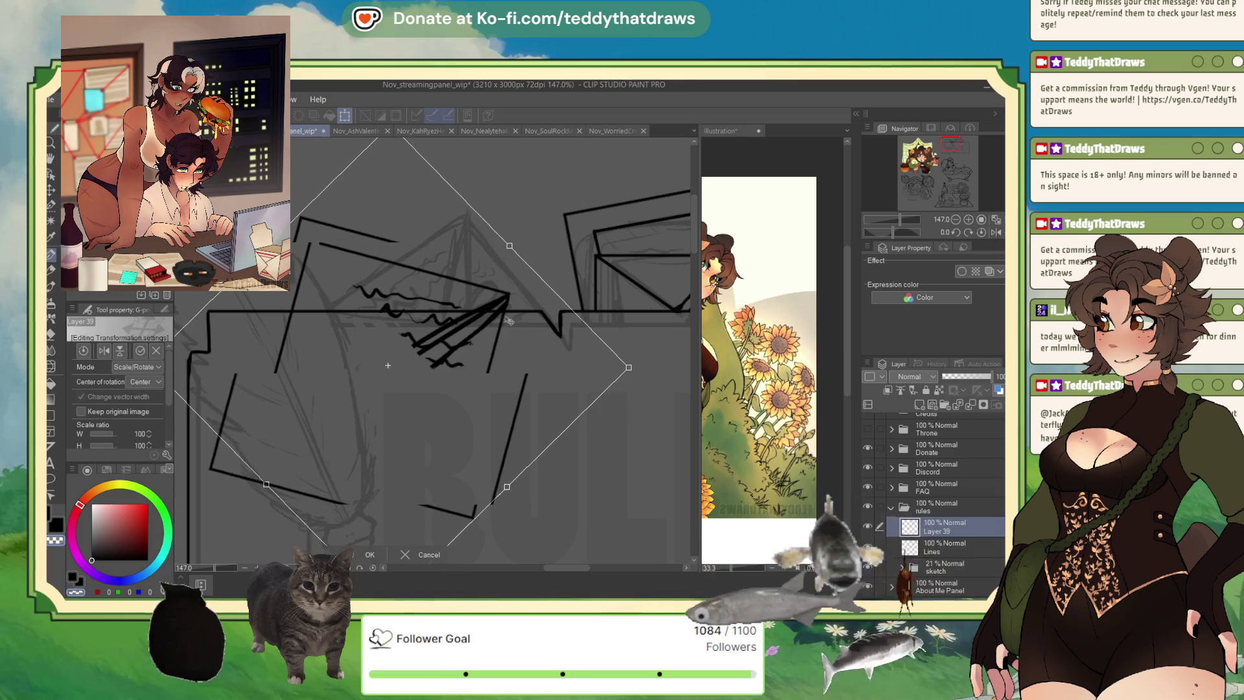
drag(511, 311, 512, 308)
click(355, 555)
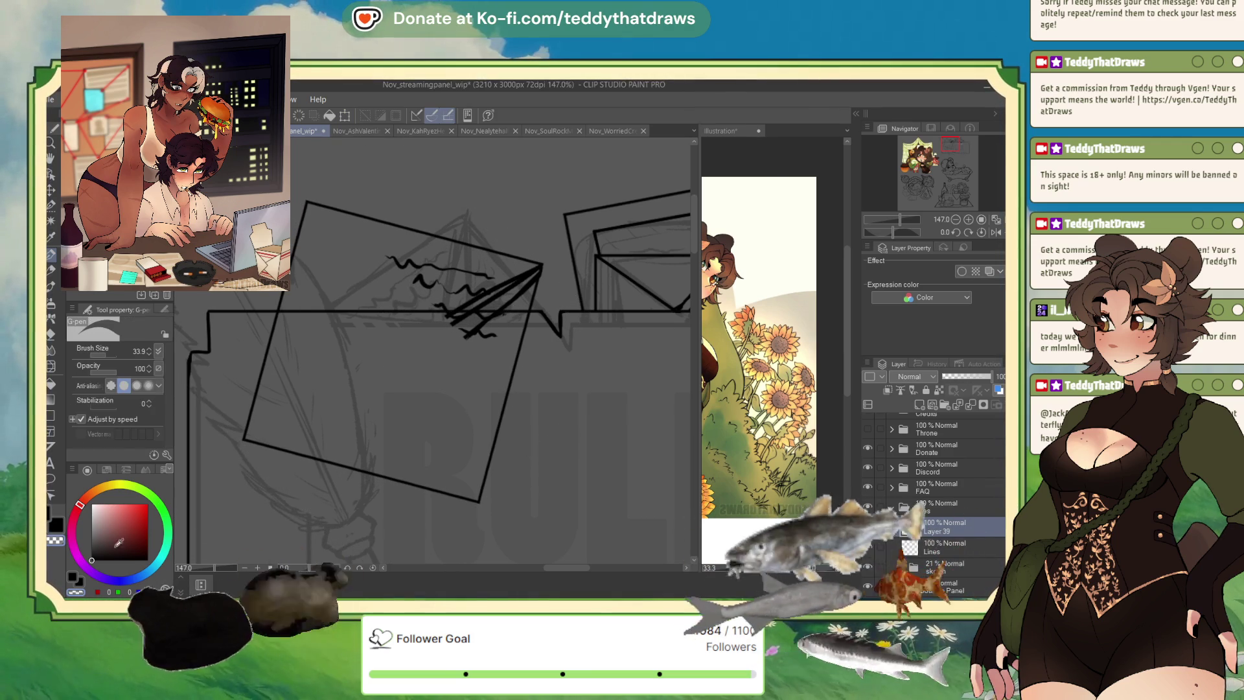
mouse_move(317, 233)
mouse_down()
mouse_move(353, 249)
mouse_move(334, 244)
mouse_move(340, 272)
mouse_up()
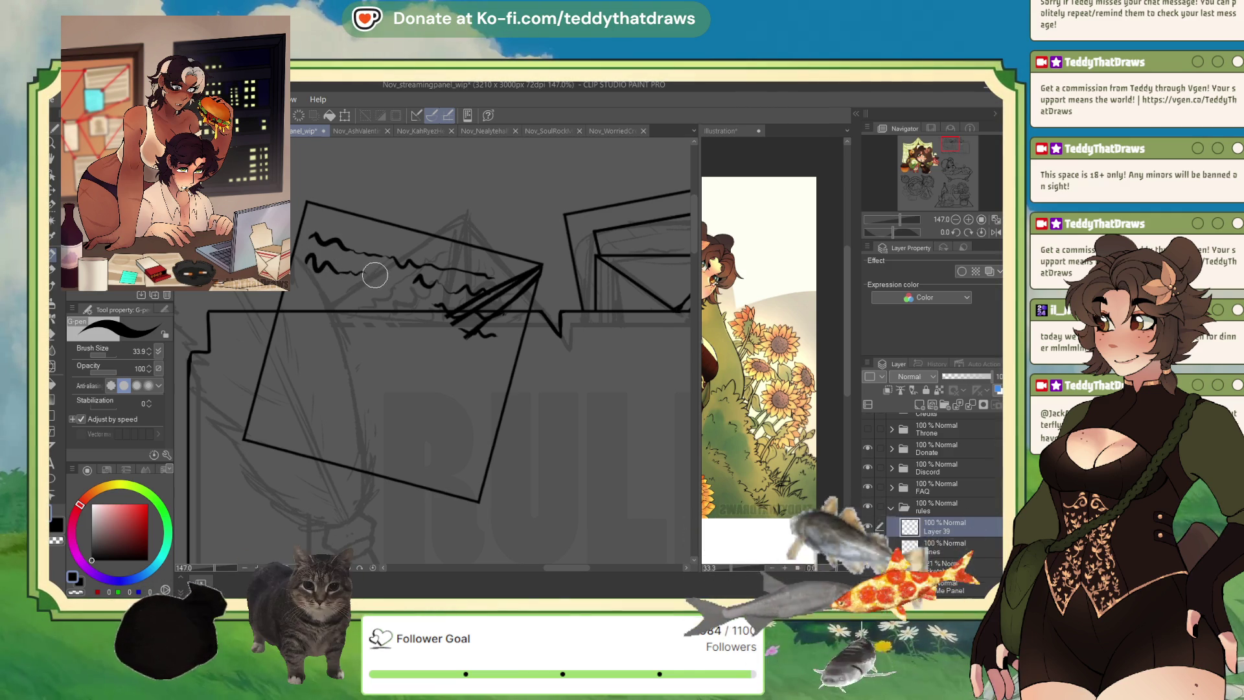
- Fill the gap in the second wavy line and add a diagonal stroke from the rectangle's corner
mouse_move(418, 282)
mouse_down()
mouse_move(379, 275)
mouse_move(386, 295)
mouse_up()
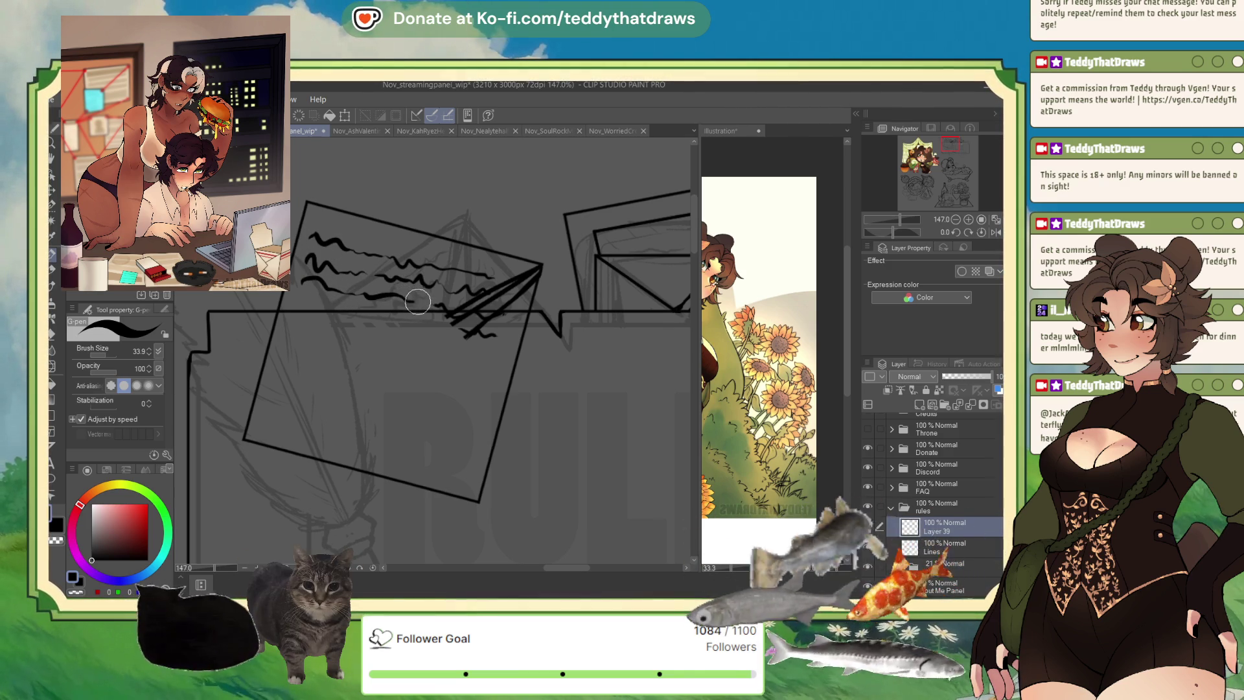
drag(308, 209, 359, 316)
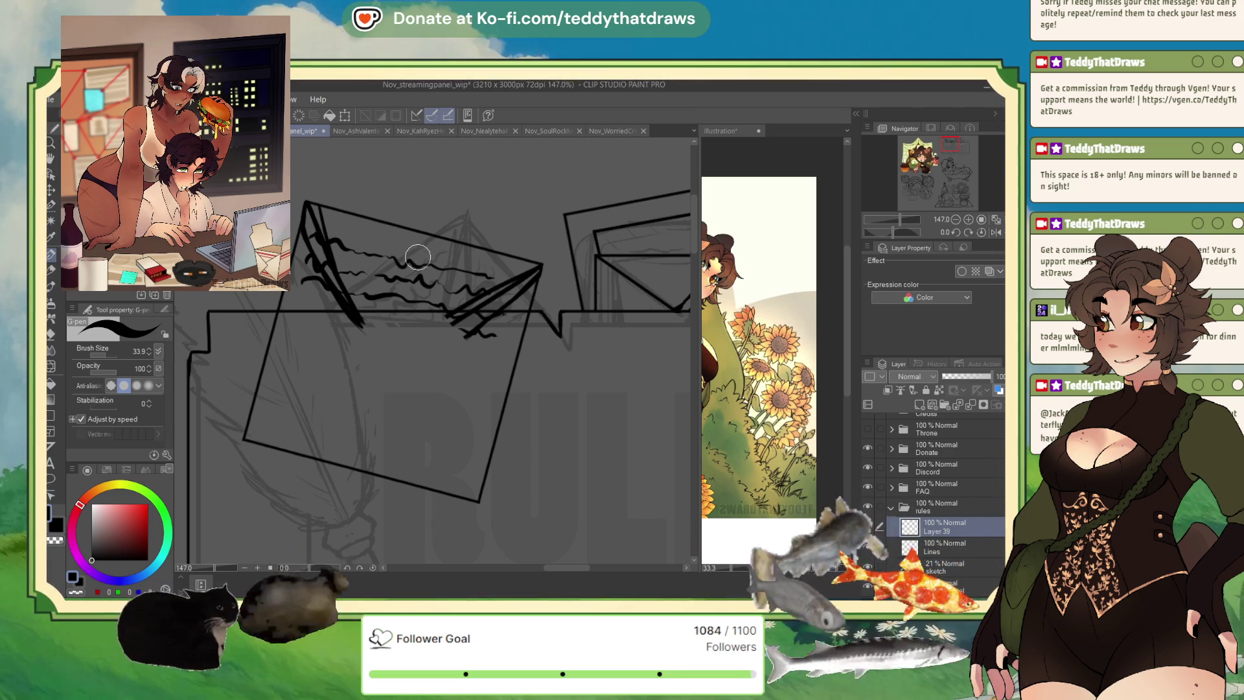
click(95, 566)
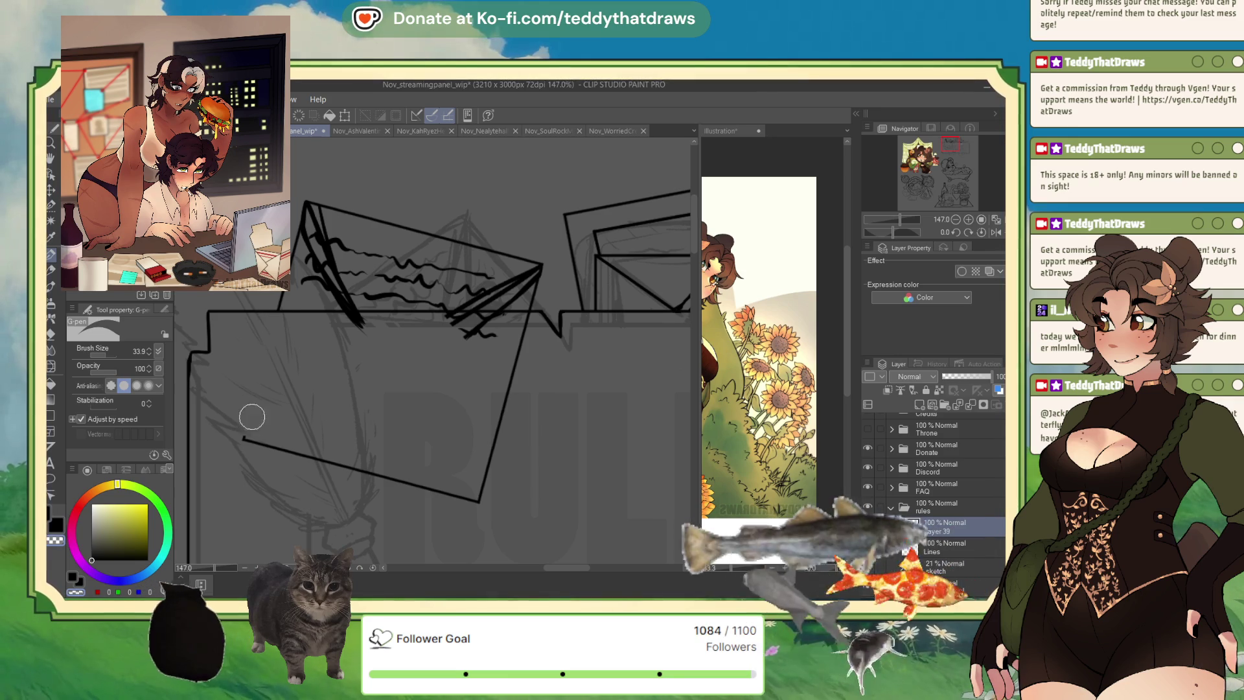
key(ctrl+z)
key(ctrl+z)
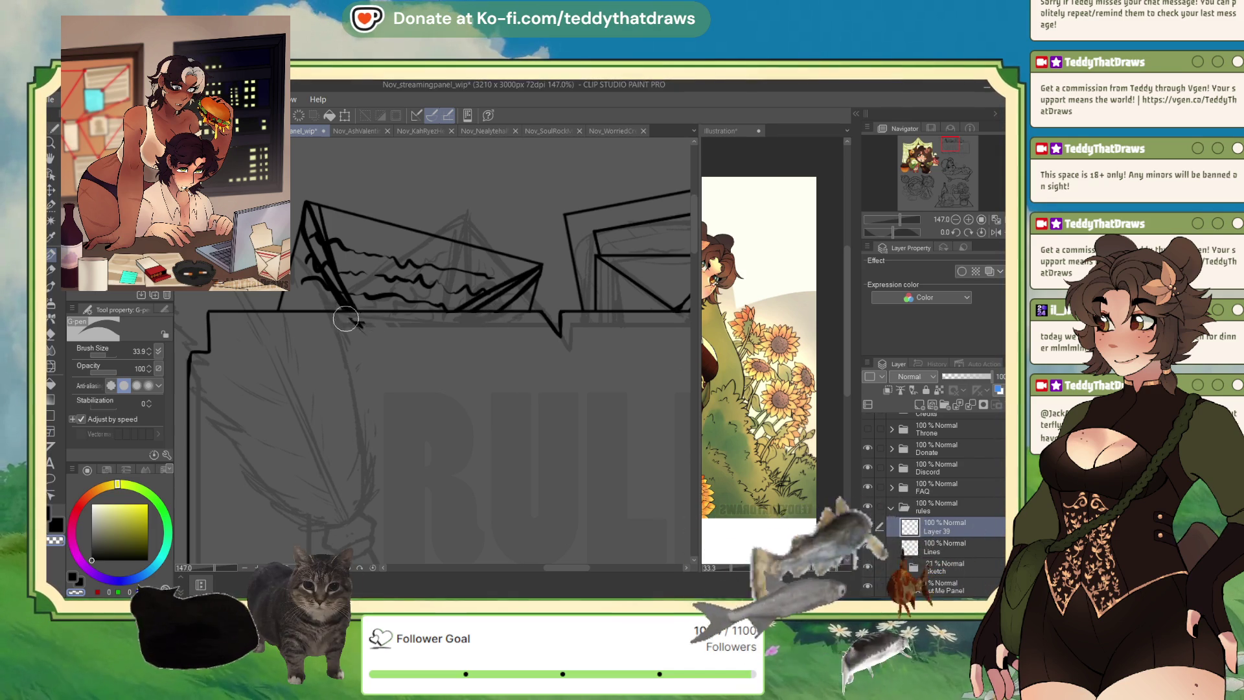
scroll(452, 358, up, 1)
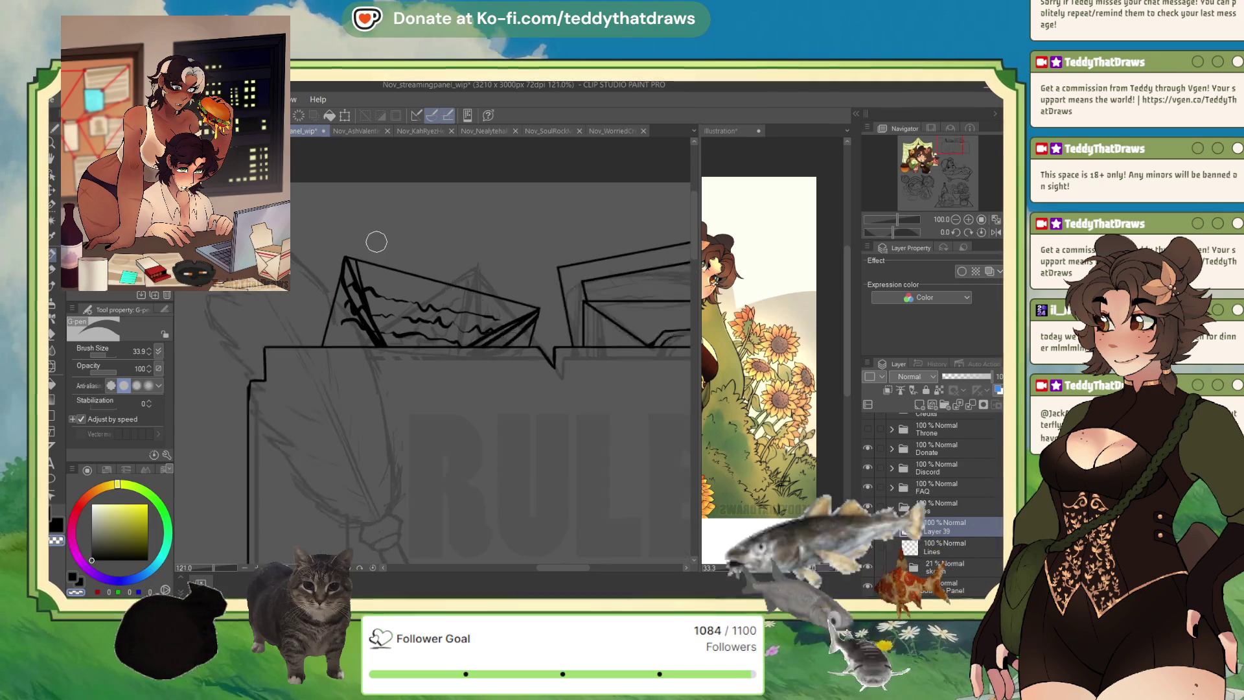
- Mirror the canvas view horizontally and thicken the paper's edge with a bold ink stroke
click(996, 235)
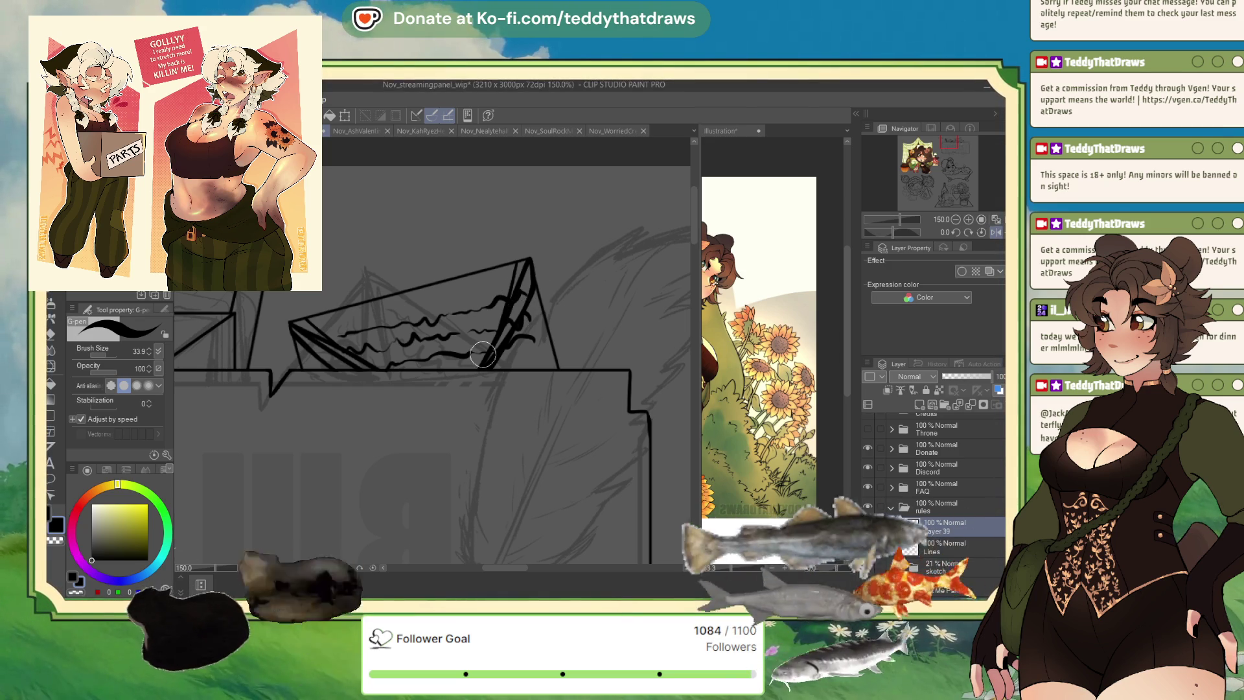
drag(528, 263, 499, 366)
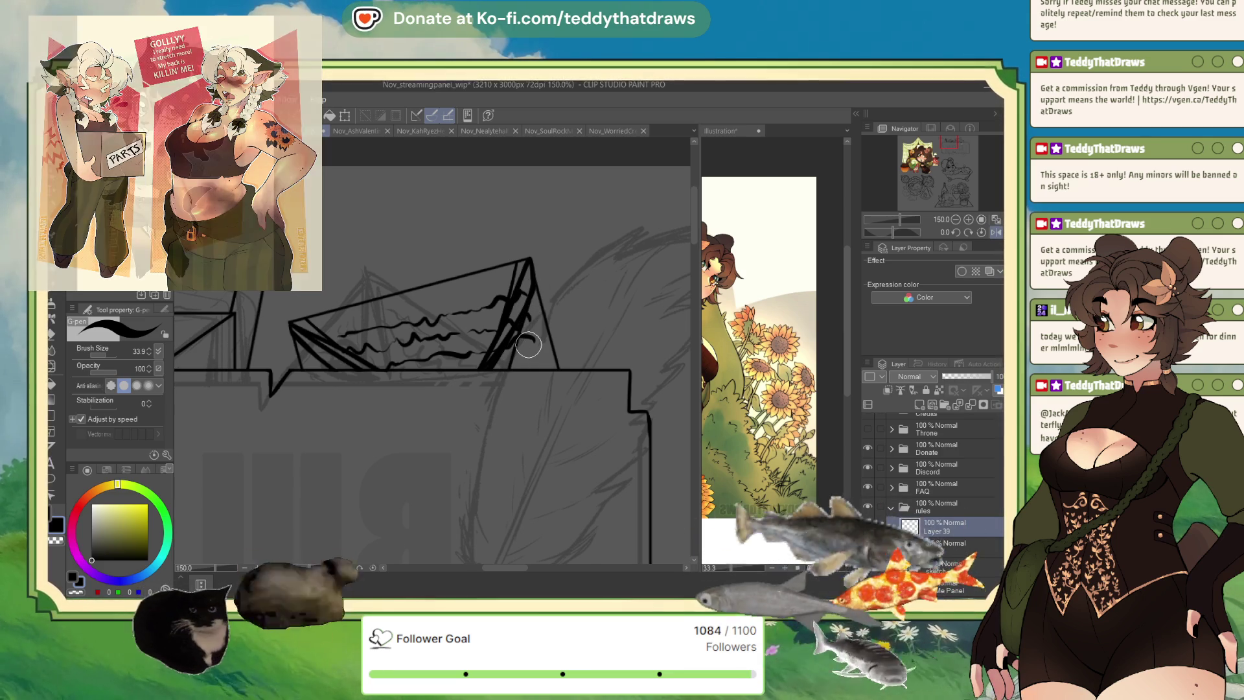
scroll(308, 369, down, 3)
scroll(308, 368, up, 3)
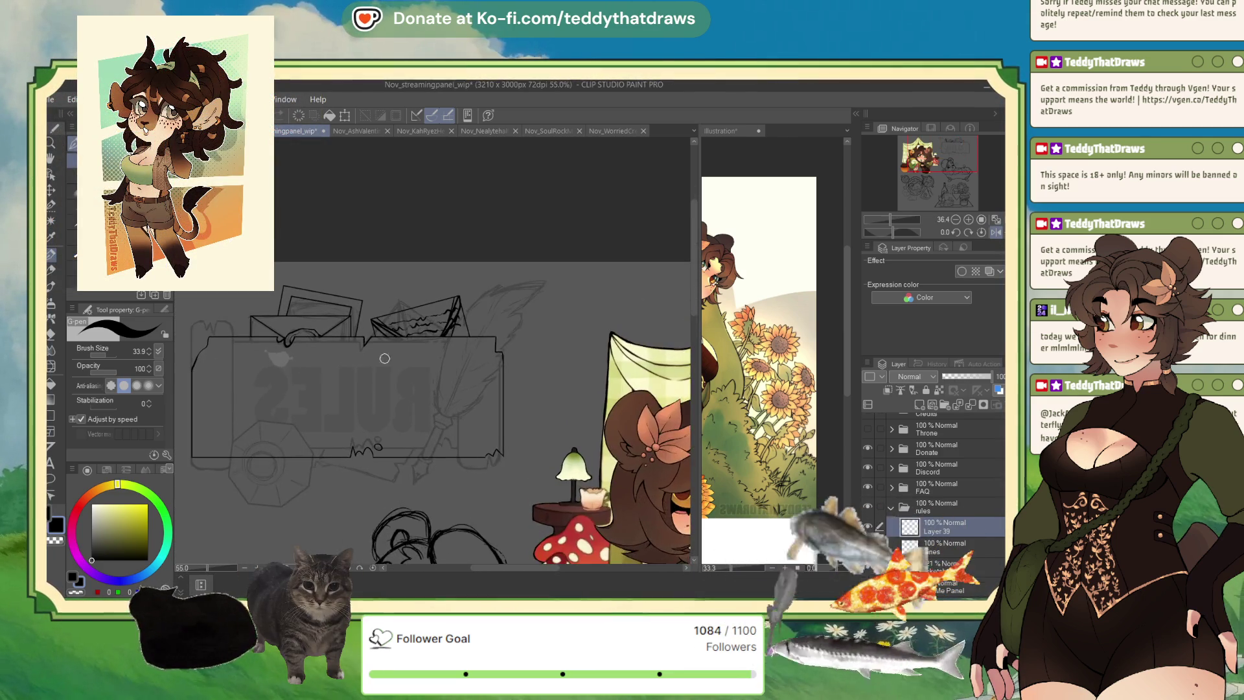
- Merge the current ink layer down into the Lines layer with Ctrl+E
scroll(434, 256, down, 3)
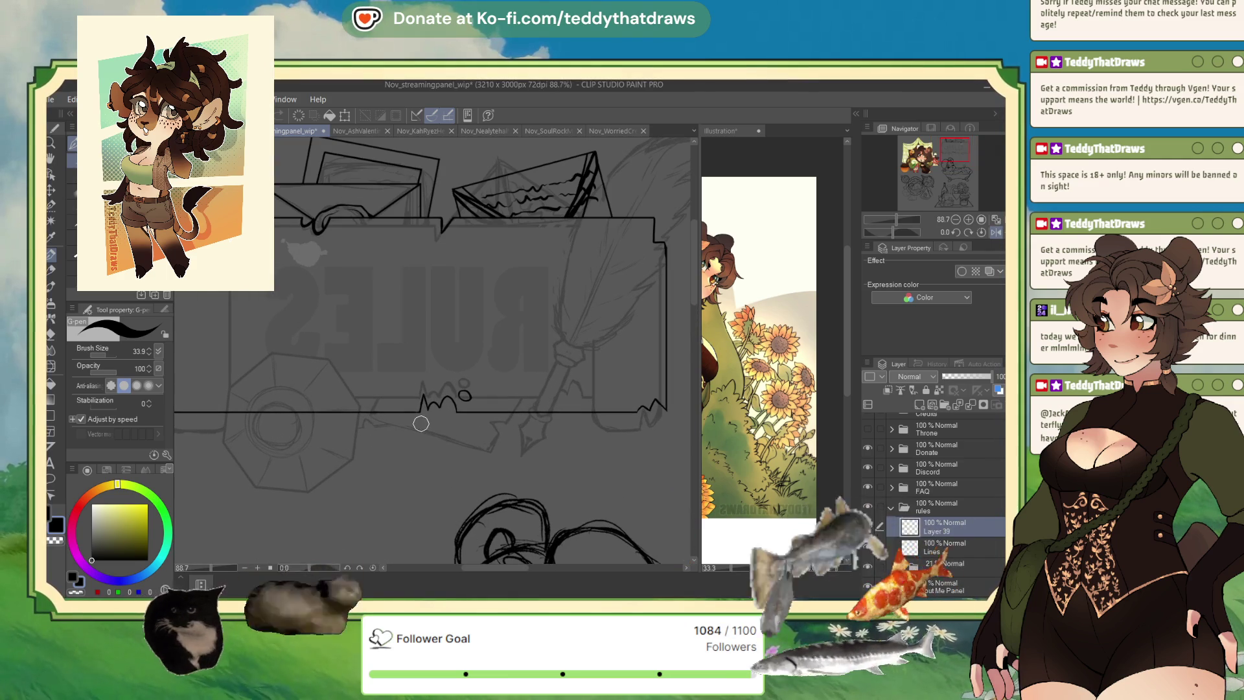
key(ctrl+e)
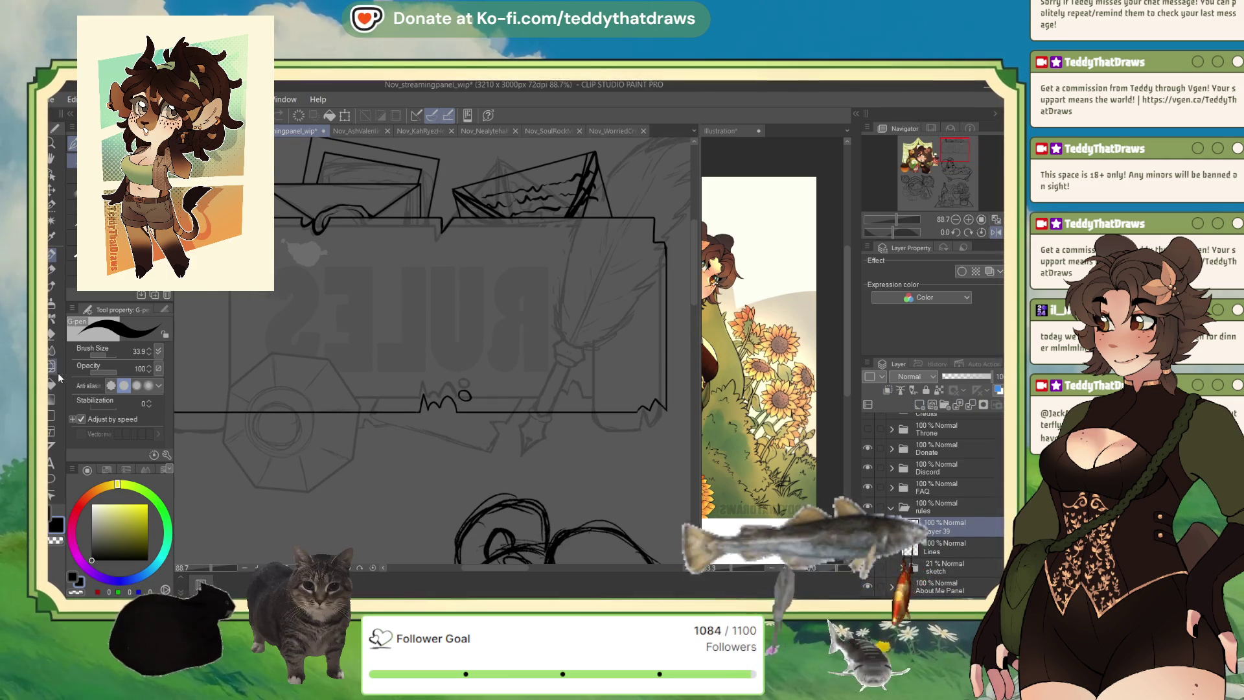
click(52, 415)
- Draw a rectangle over the panel's lower edge, then cancel its rotation and clear it
drag(353, 251, 522, 447)
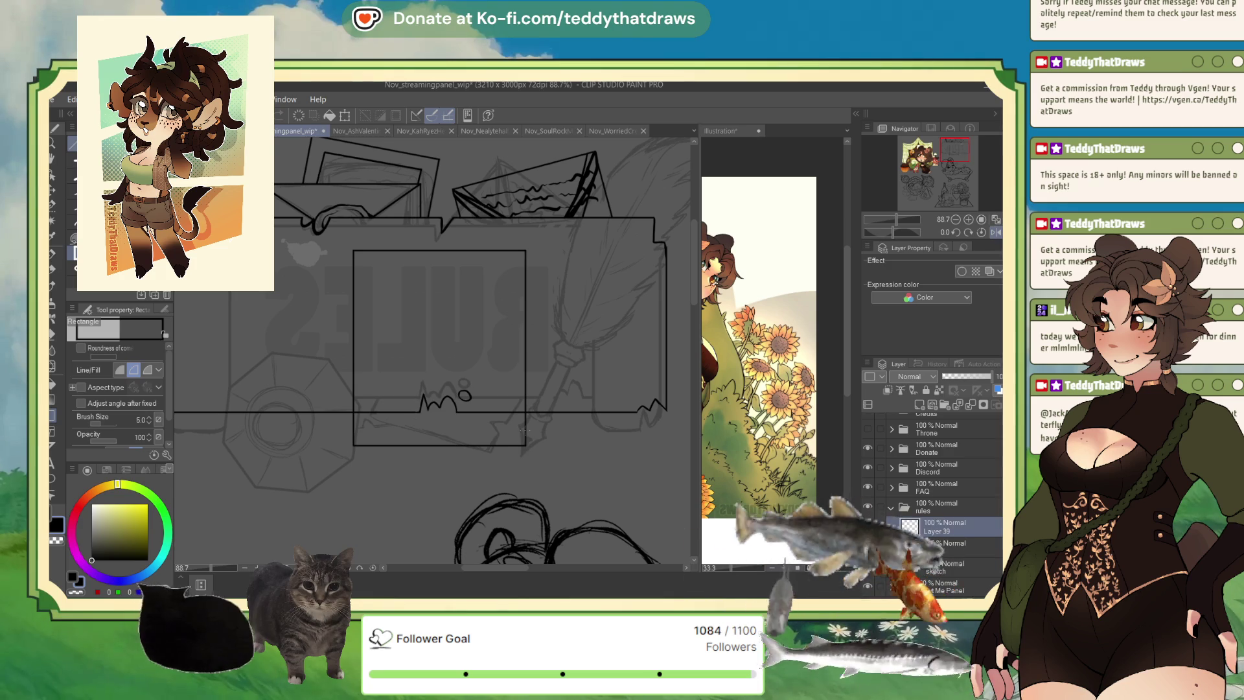
key(ctrl+t)
mouse_move(531, 447)
mouse_down()
mouse_move(501, 369)
mouse_move(537, 361)
mouse_move(502, 379)
mouse_up()
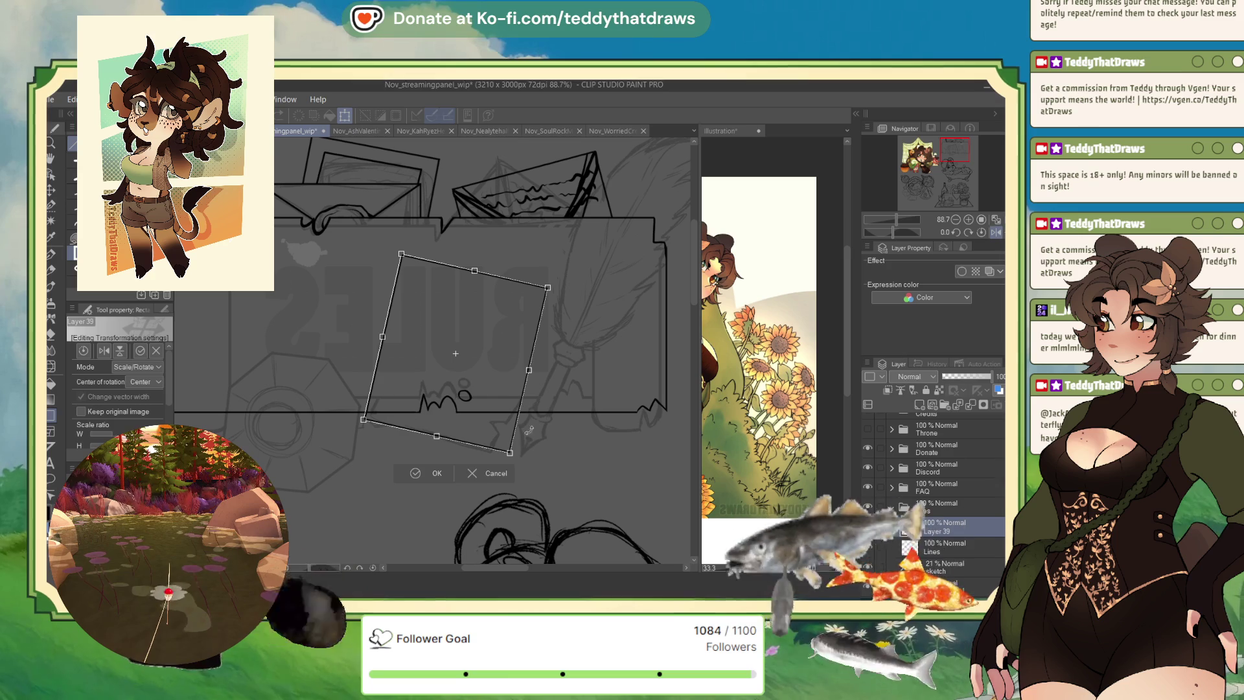
key(Escape)
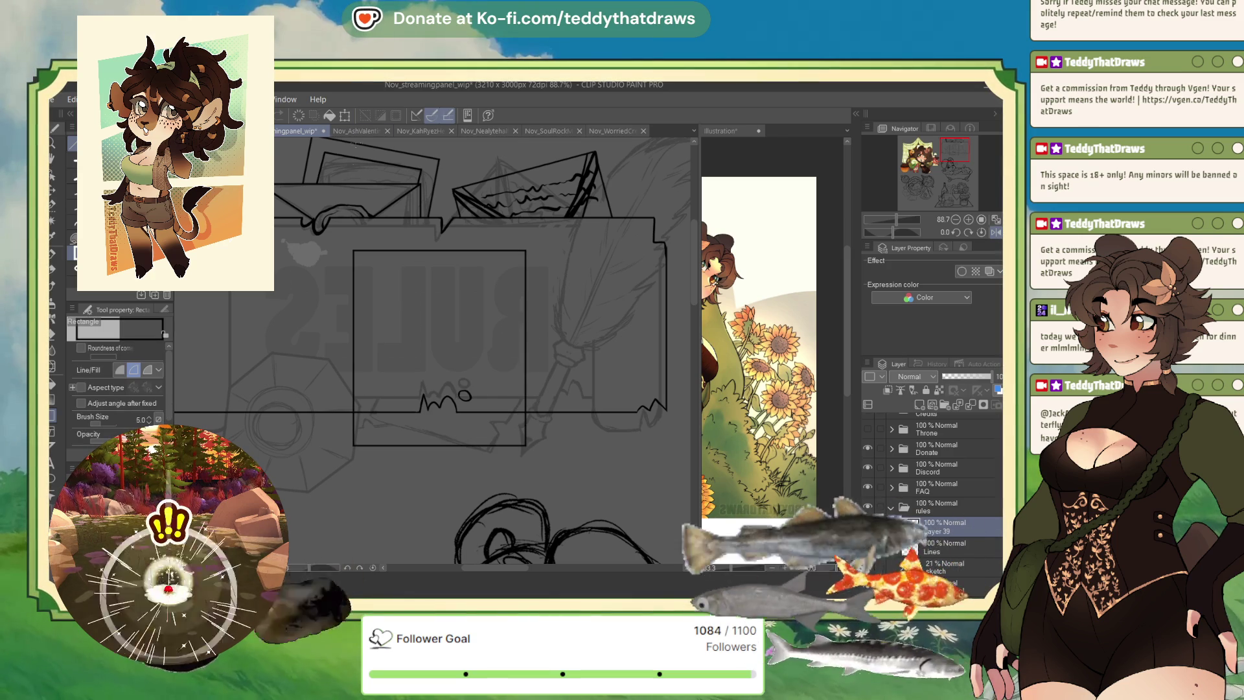
click(396, 117)
- Redraw a smaller rectangle and rotate it about 30° clockwise, nudged slightly down and right
drag(361, 301, 491, 449)
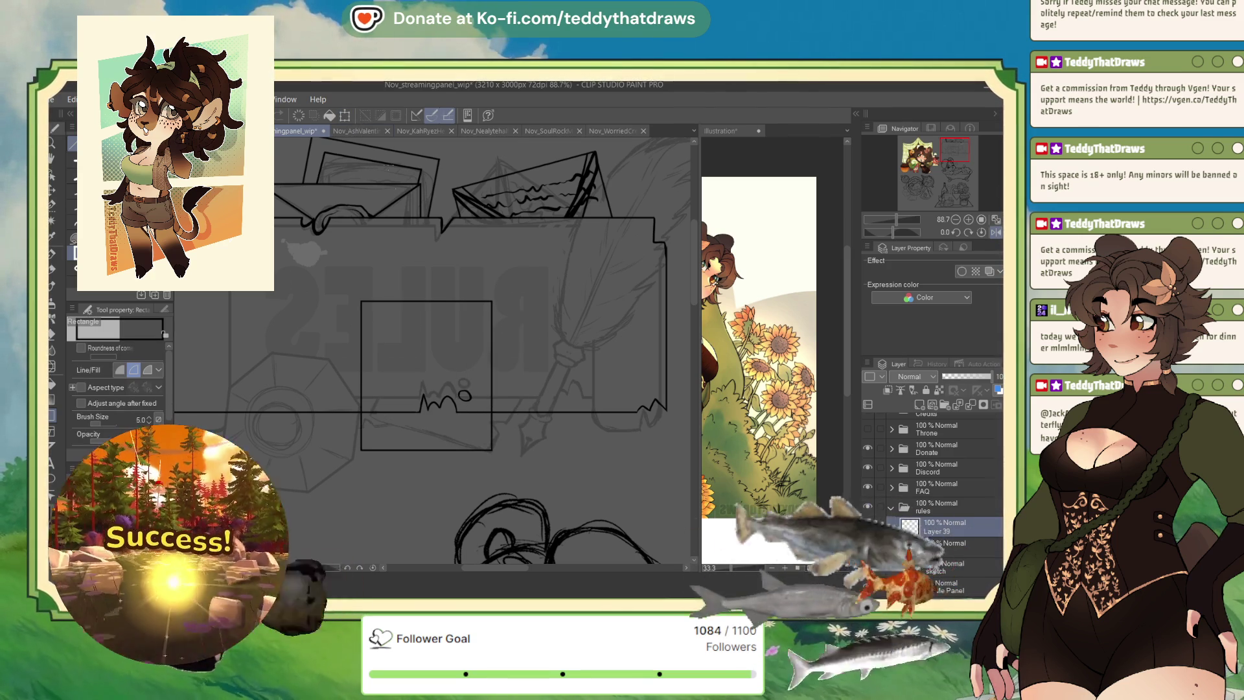
key(ctrl+t)
drag(496, 410, 472, 412)
drag(570, 322, 574, 332)
drag(475, 419, 483, 460)
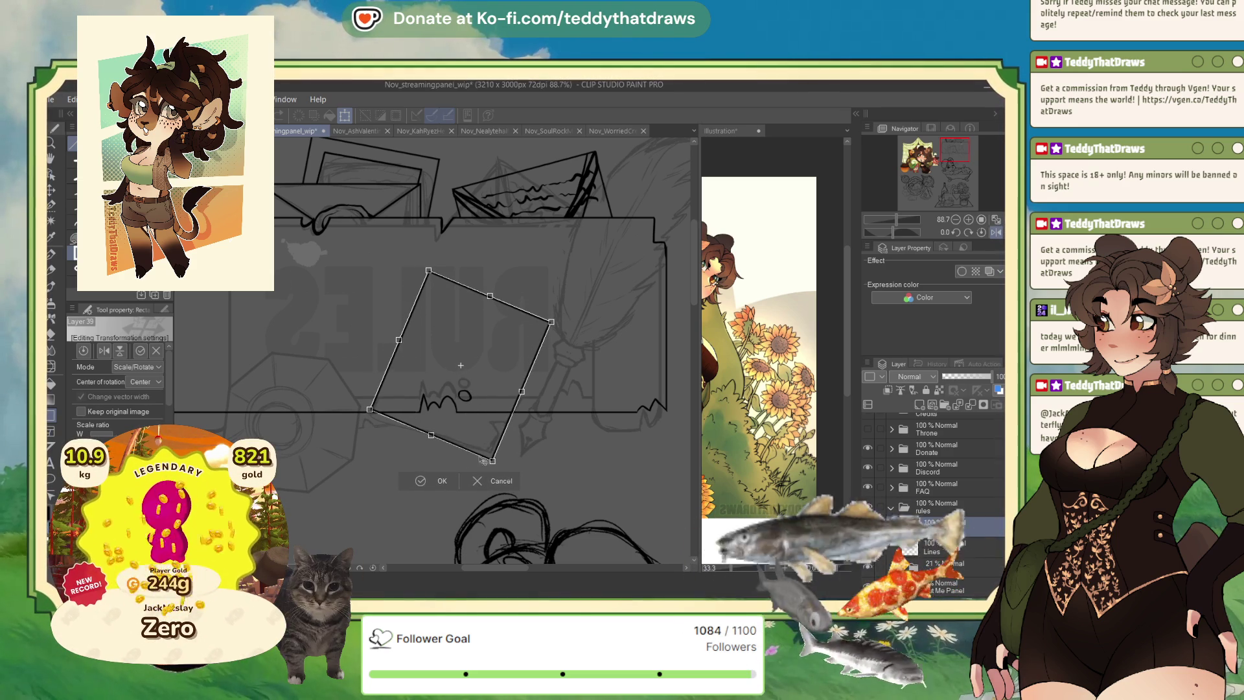
click(428, 481)
scroll(480, 383, up, 3)
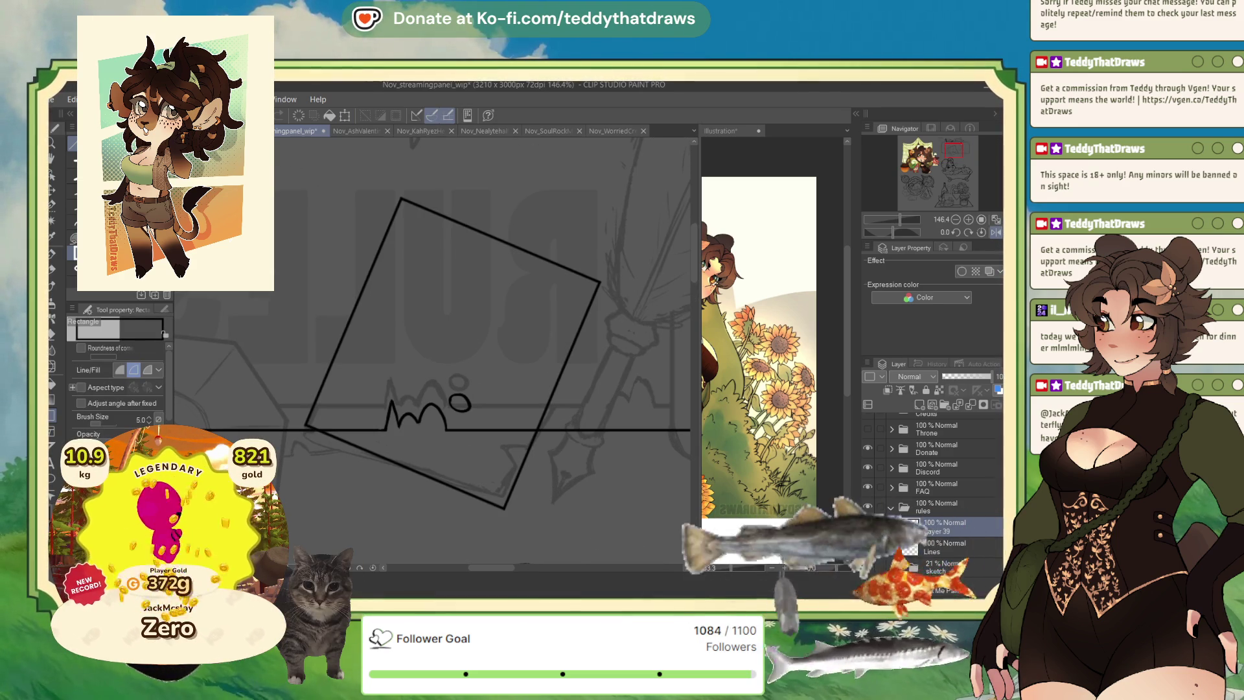
click(53, 258)
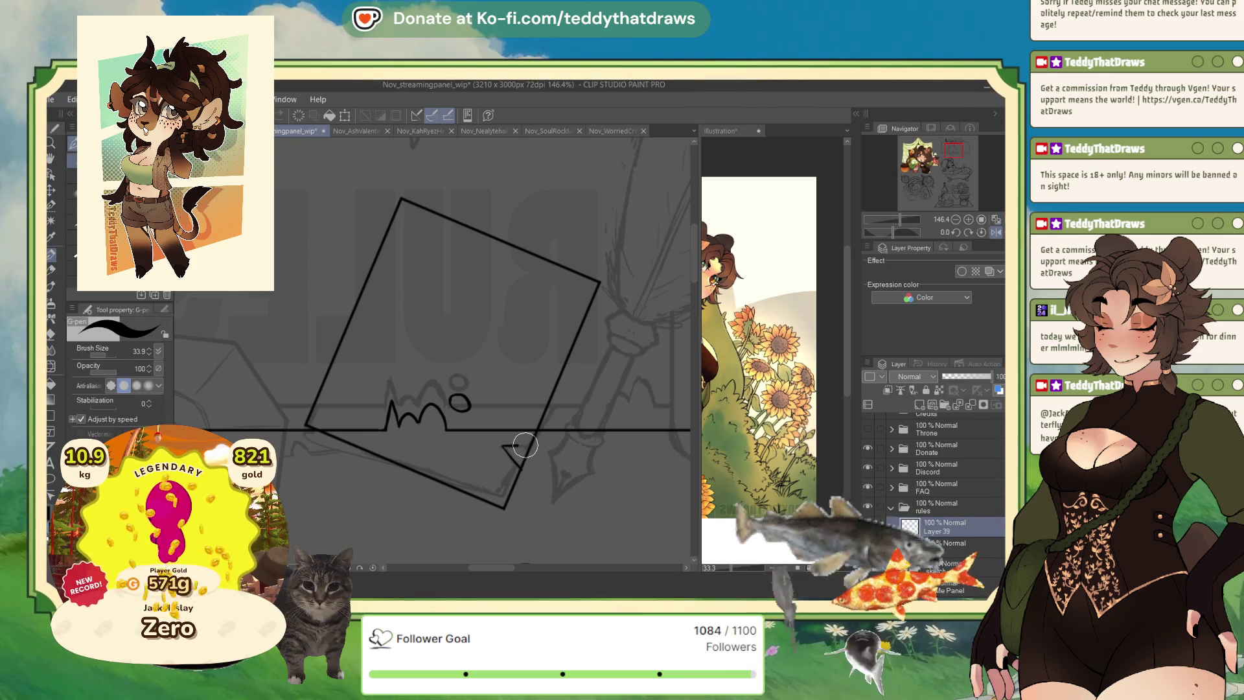
- Ink a clean diagonal notch at the rectangle's lower-right corner
mouse_move(530, 446)
mouse_down()
mouse_move(516, 446)
mouse_move(521, 469)
mouse_up()
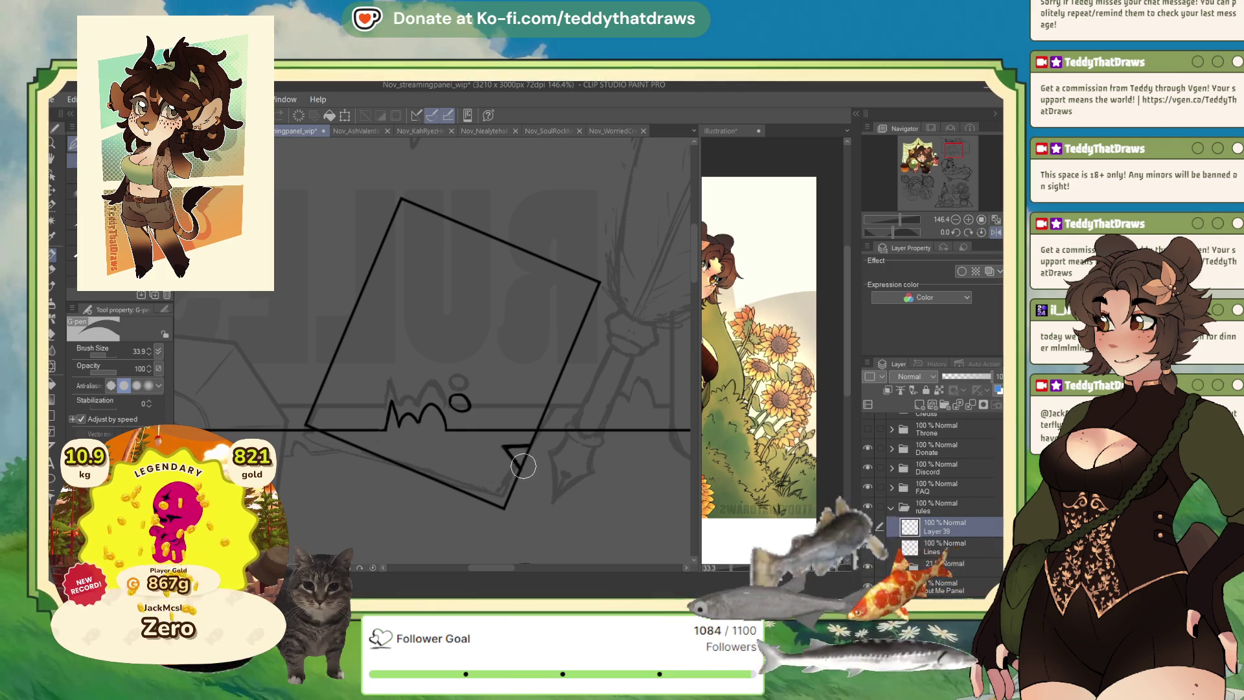
drag(525, 467, 531, 449)
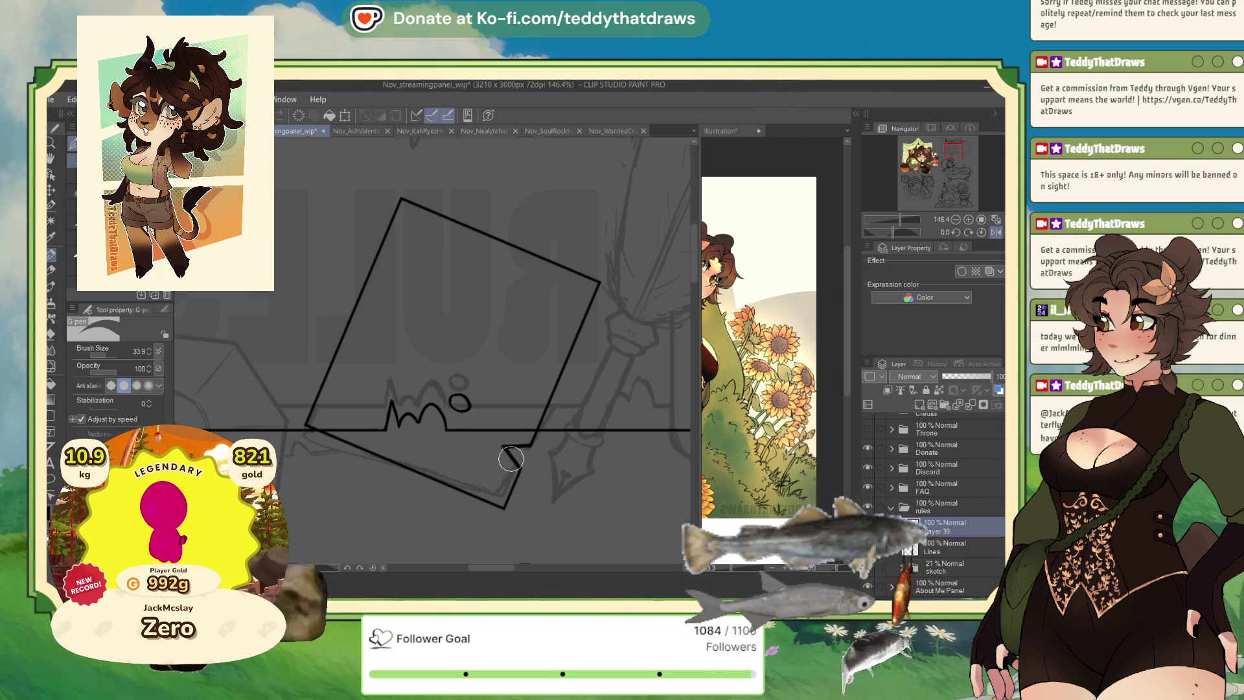
key(ctrl+z)
drag(510, 461, 526, 432)
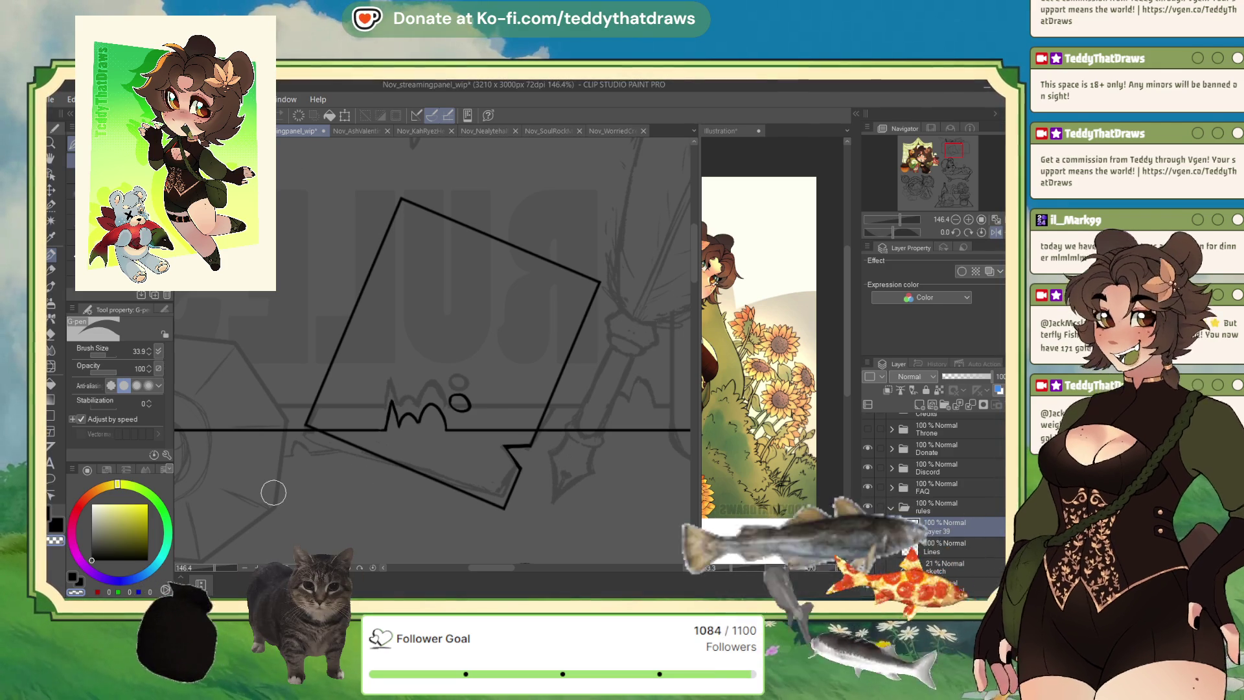
- Erase the rectangle's left, top and upper-right edges, then add a wavy ink edge along the panel line
click(105, 540)
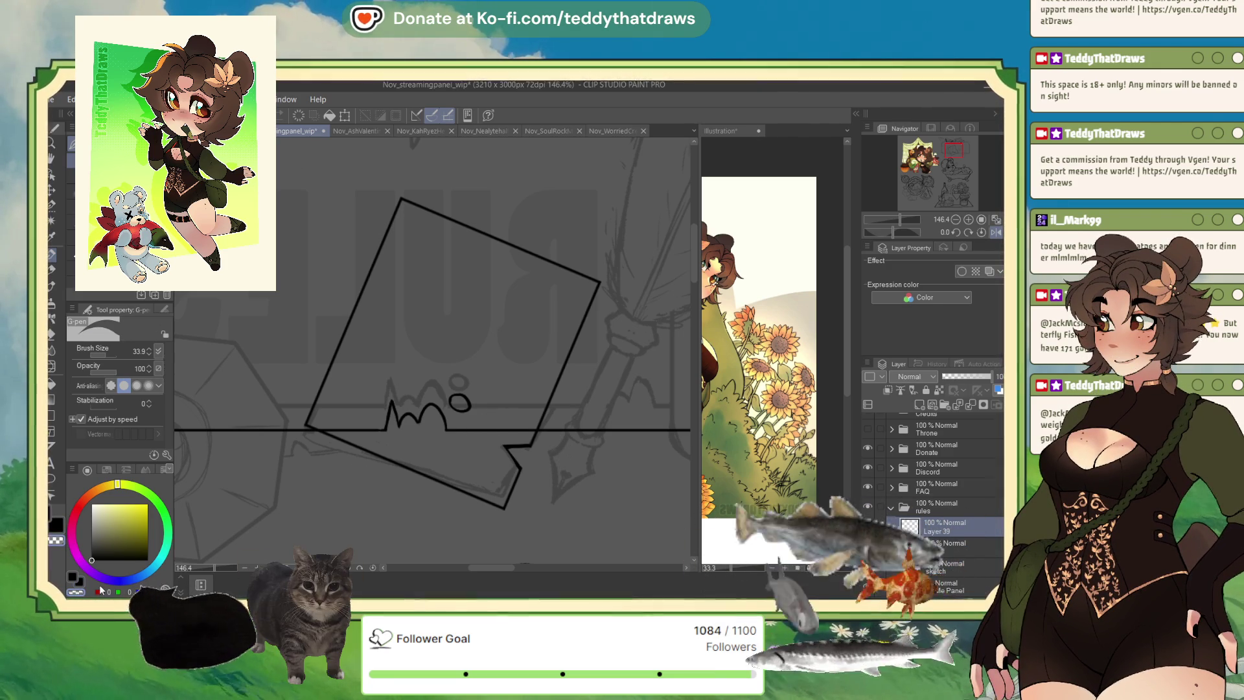
drag(323, 389, 507, 245)
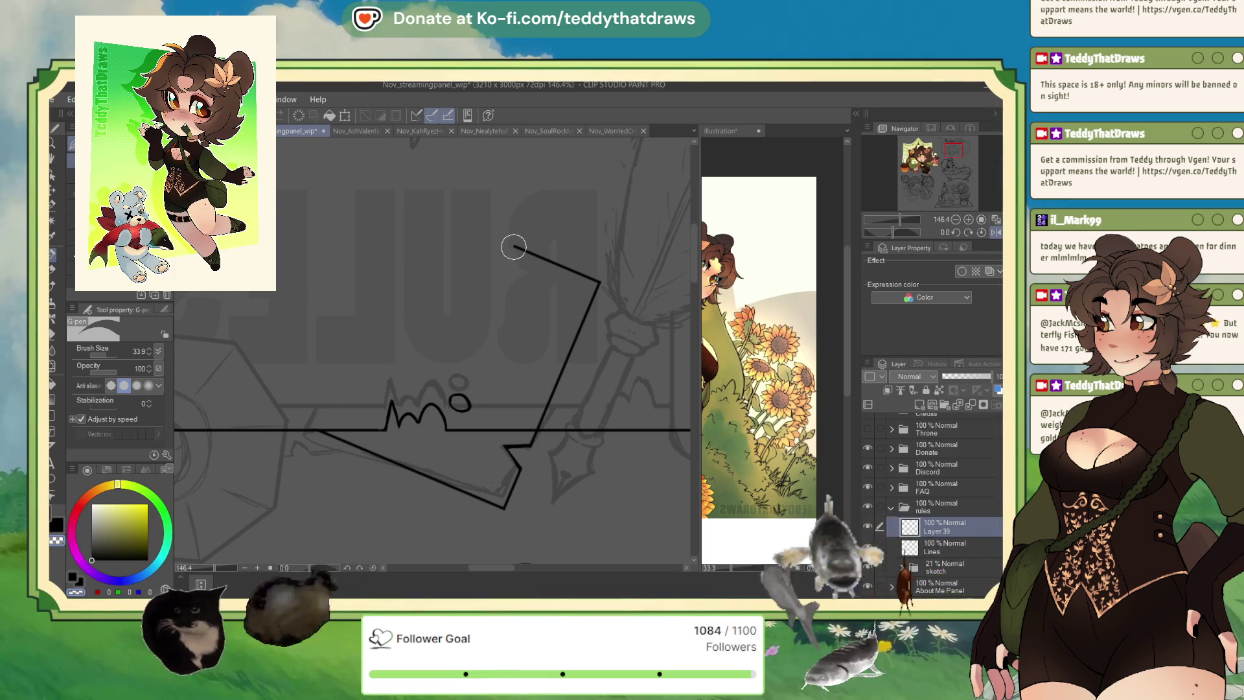
mouse_move(597, 280)
mouse_down()
mouse_move(542, 420)
mouse_move(547, 407)
mouse_up()
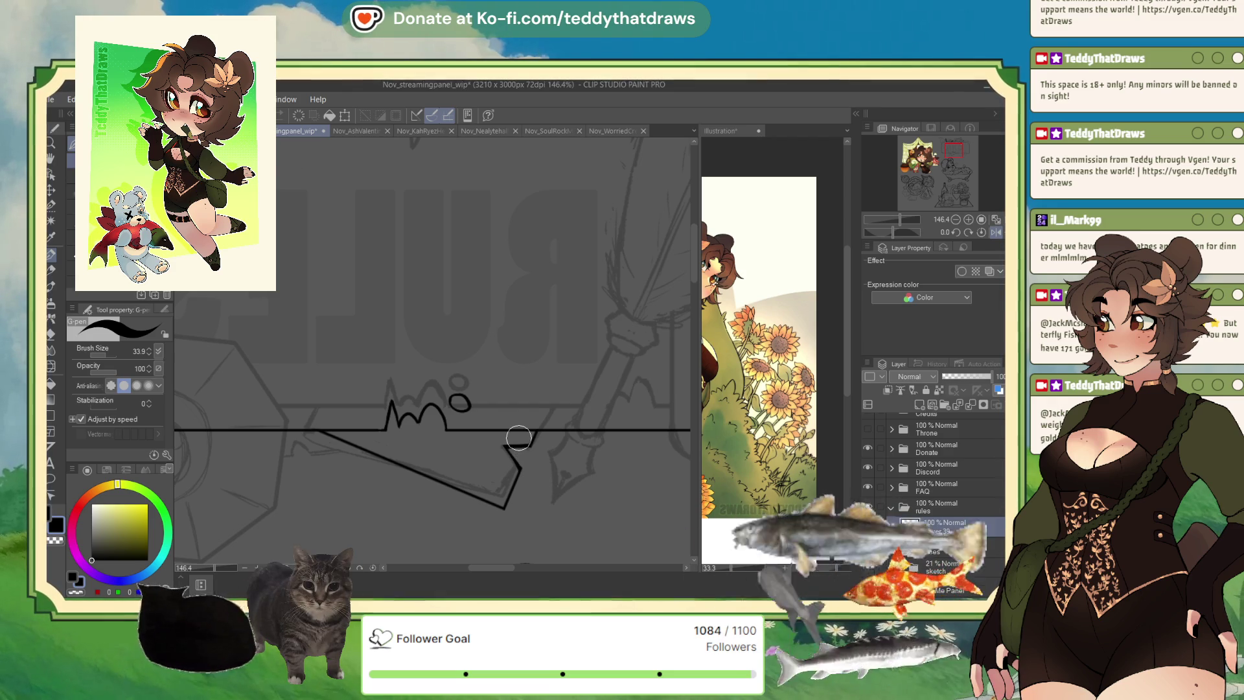
scroll(519, 438, down, 3)
scroll(451, 415, up, 3)
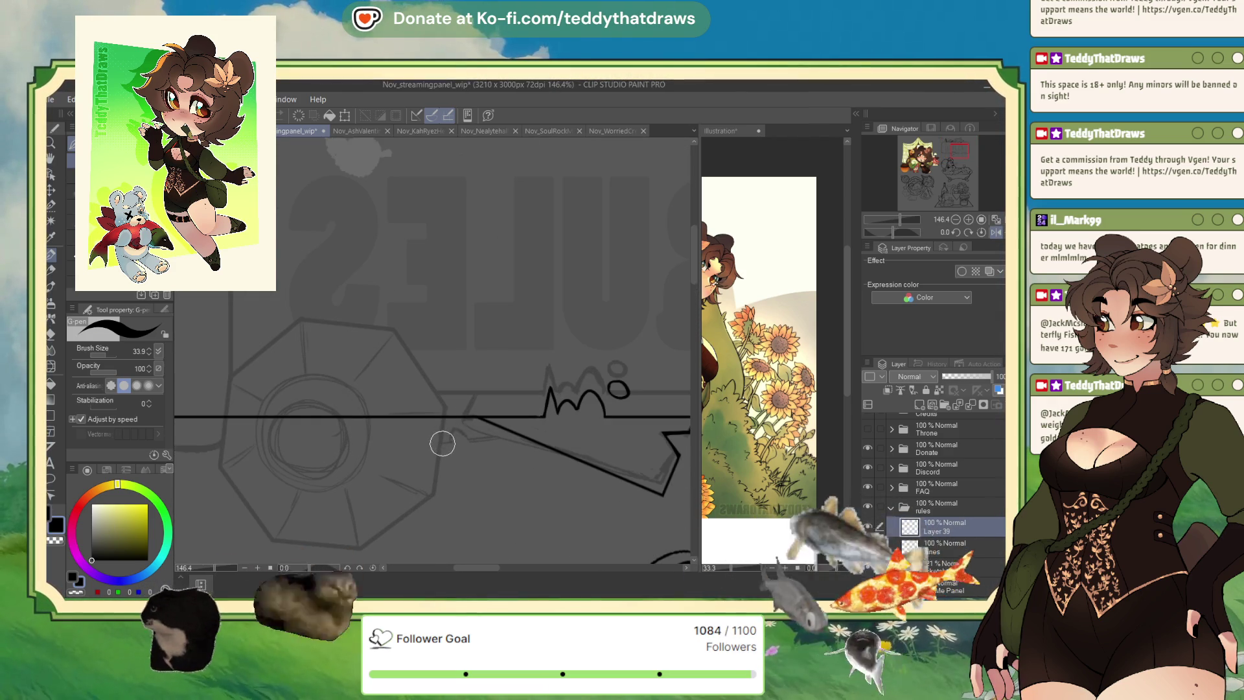
mouse_move(453, 440)
mouse_down()
mouse_move(498, 434)
mouse_move(443, 443)
mouse_up()
scroll(488, 425, down, 6)
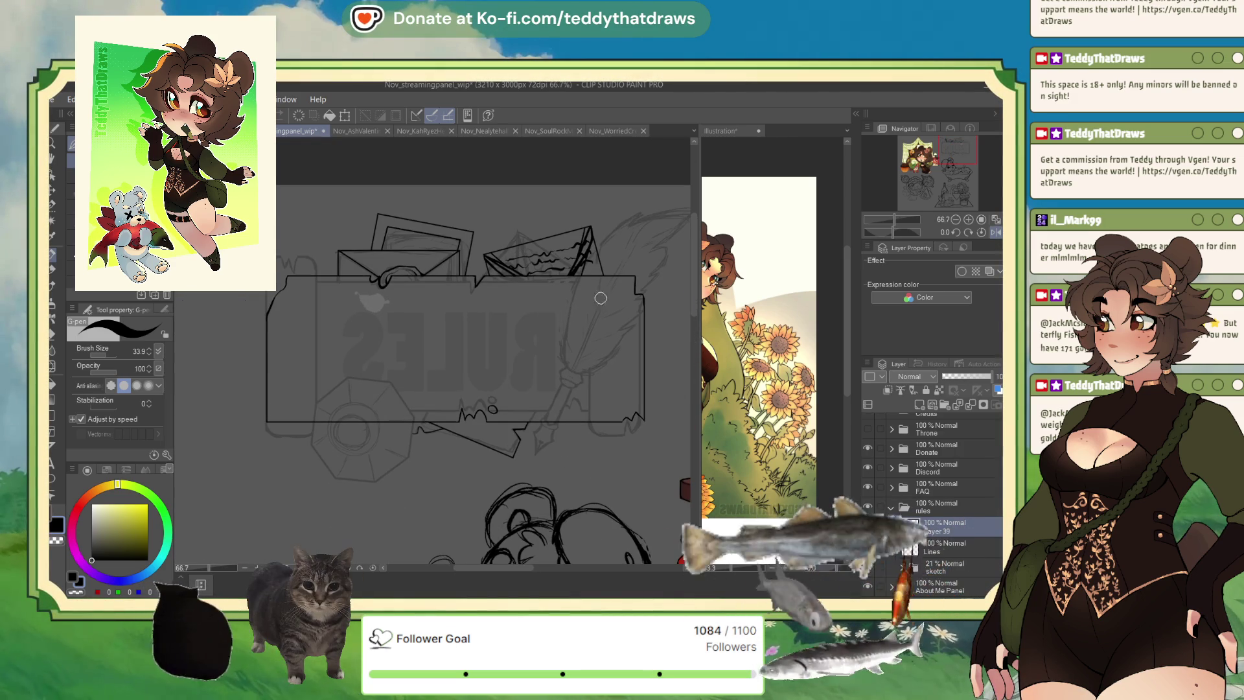
- Add a small hook and a short foot stroke at the panel's top edge, then recentre the view
scroll(577, 304, up, 6)
drag(613, 290, 621, 299)
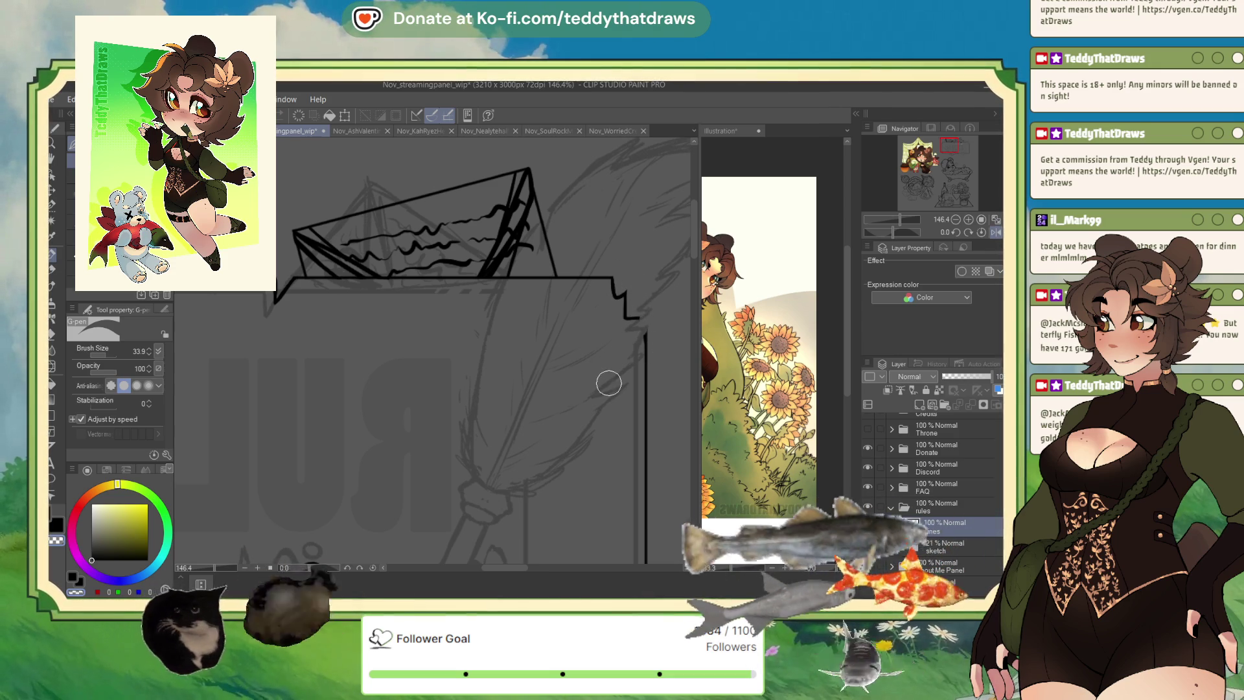
drag(624, 300, 646, 336)
scroll(475, 360, down, 4)
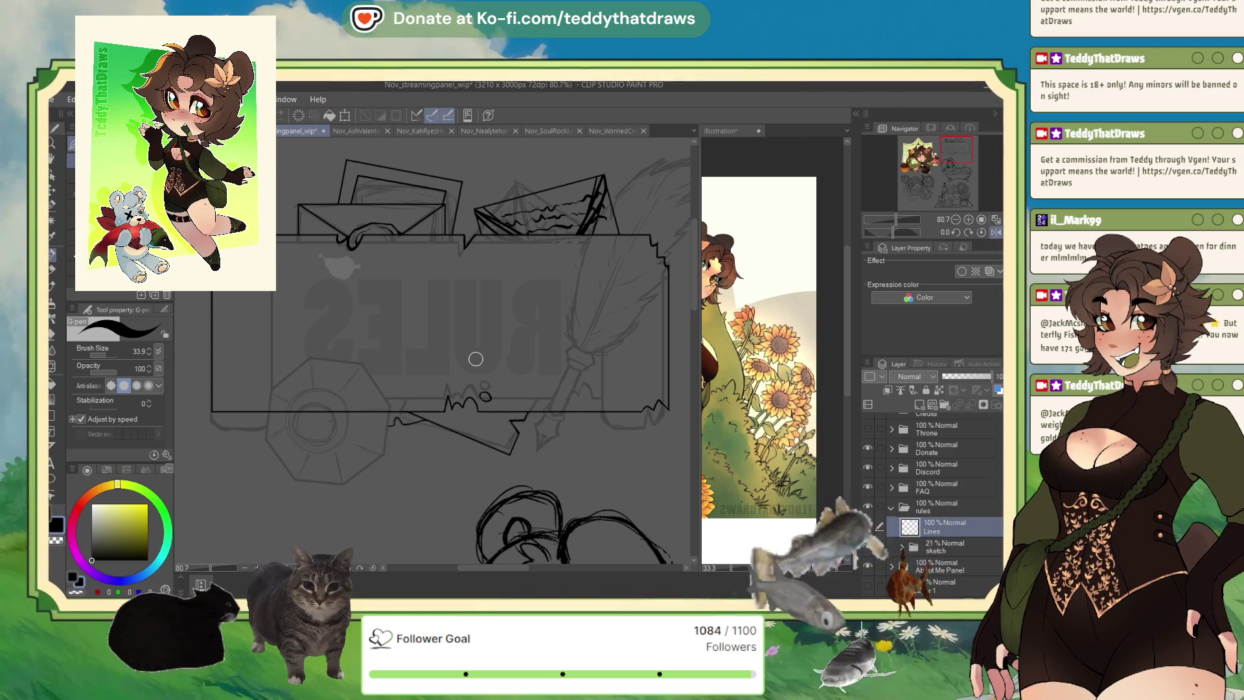
drag(322, 360, 338, 369)
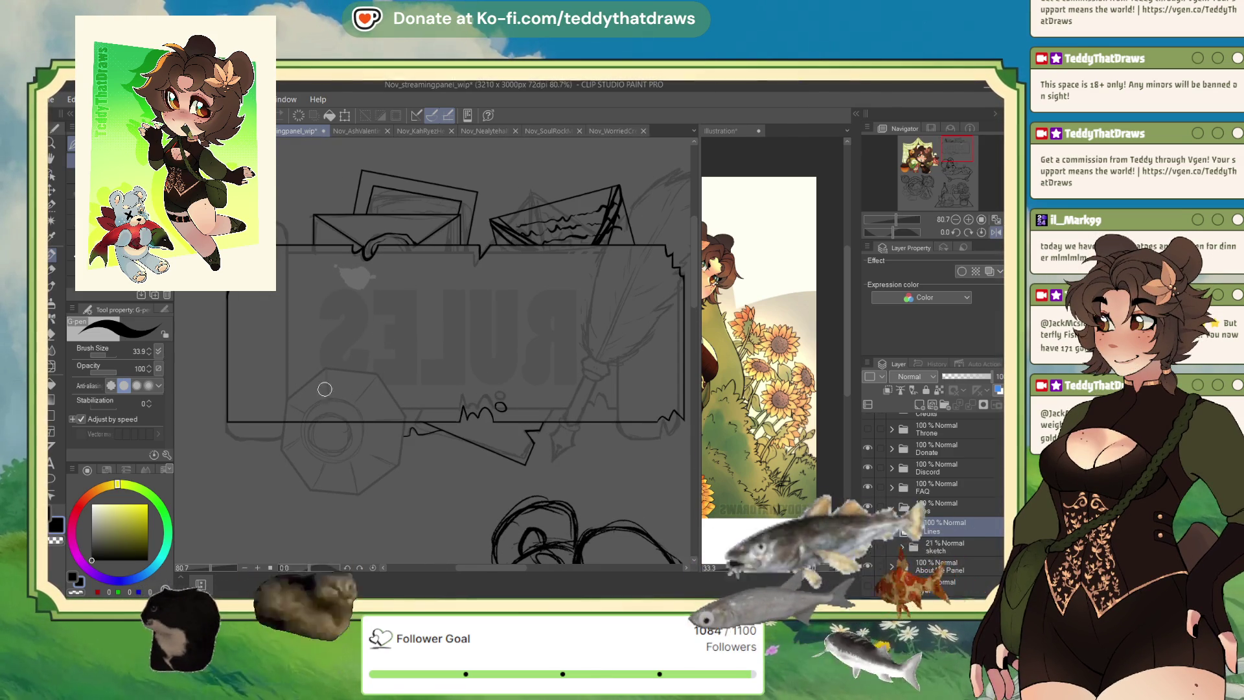
scroll(367, 421, up, 3)
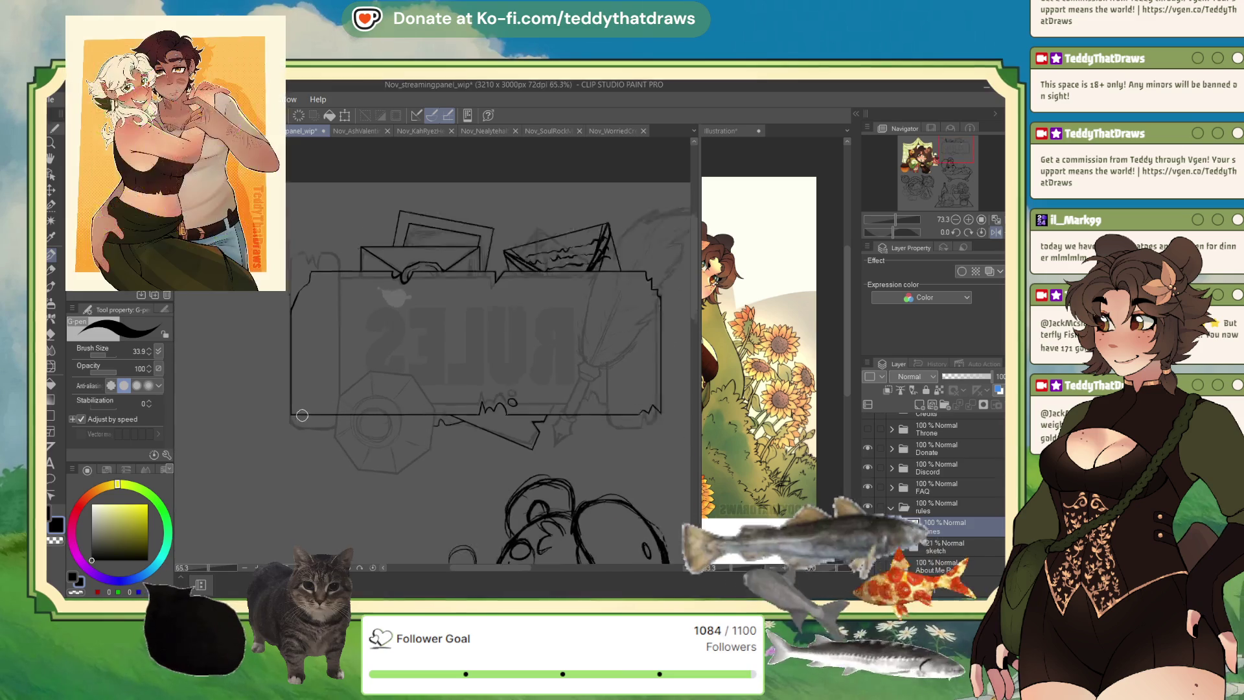
scroll(365, 430, up, 1)
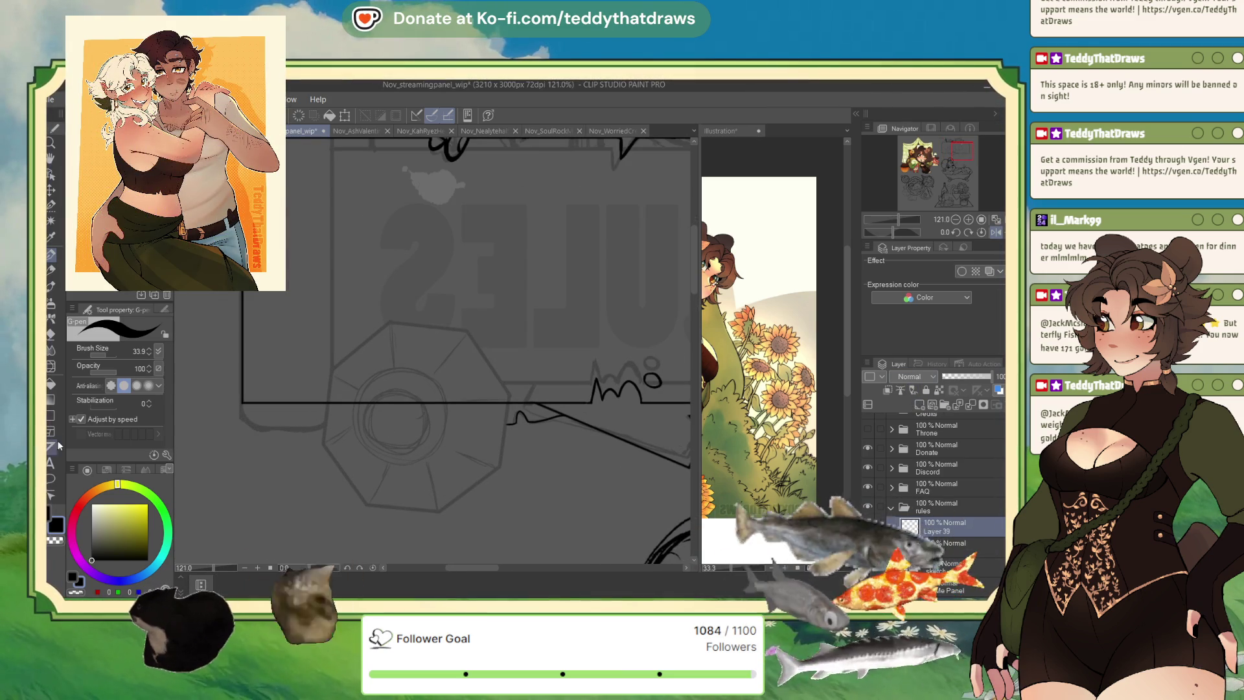
- Draw a hexagon outline over the bottle sketch with the Polygon tool at brush size 5
key(u)
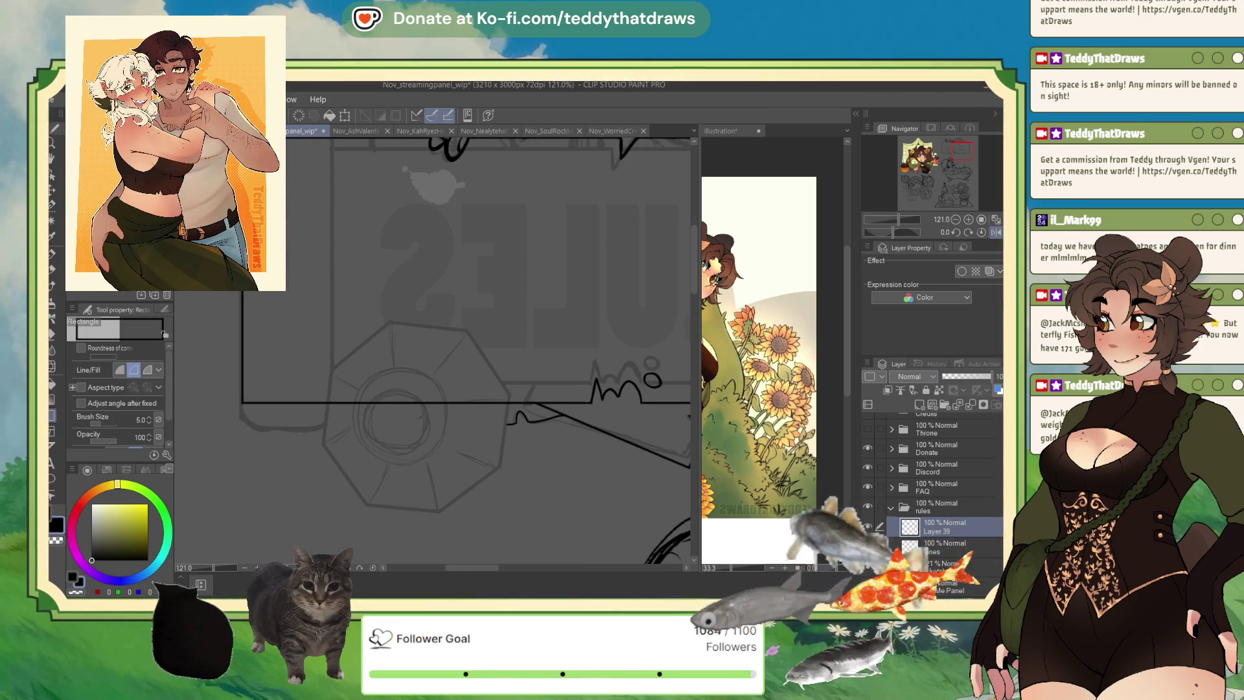
key(u)
drag(332, 331, 507, 516)
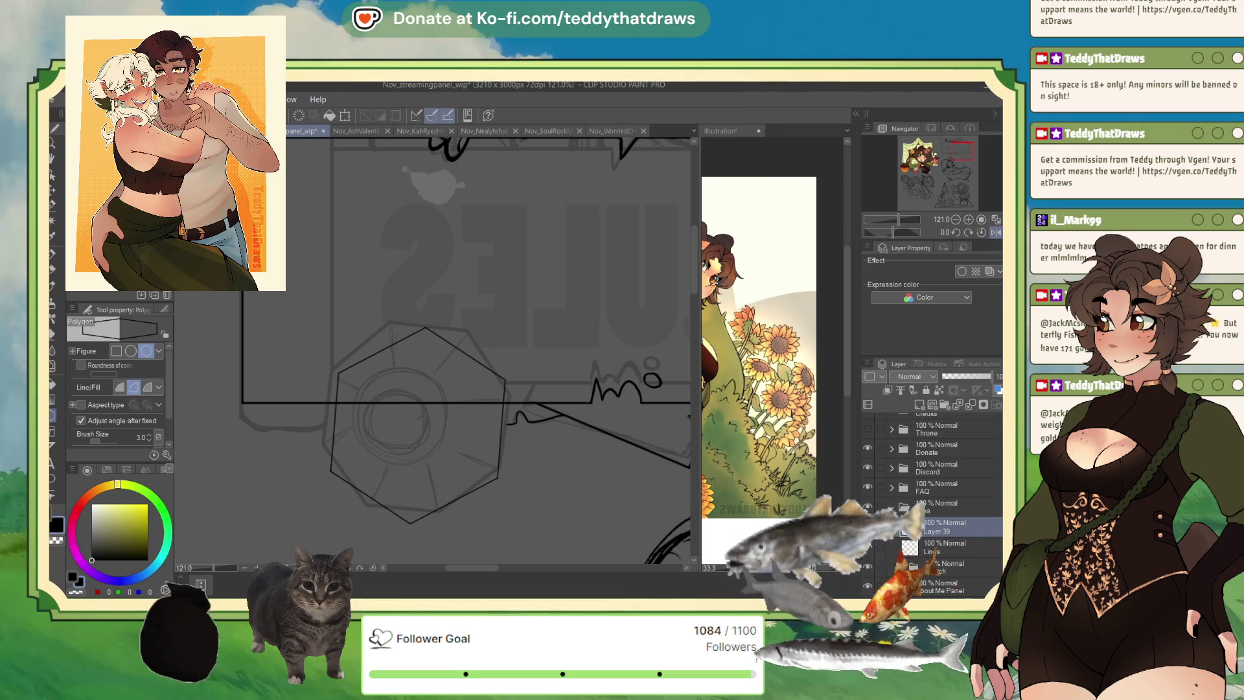
scroll(169, 389, down, 2)
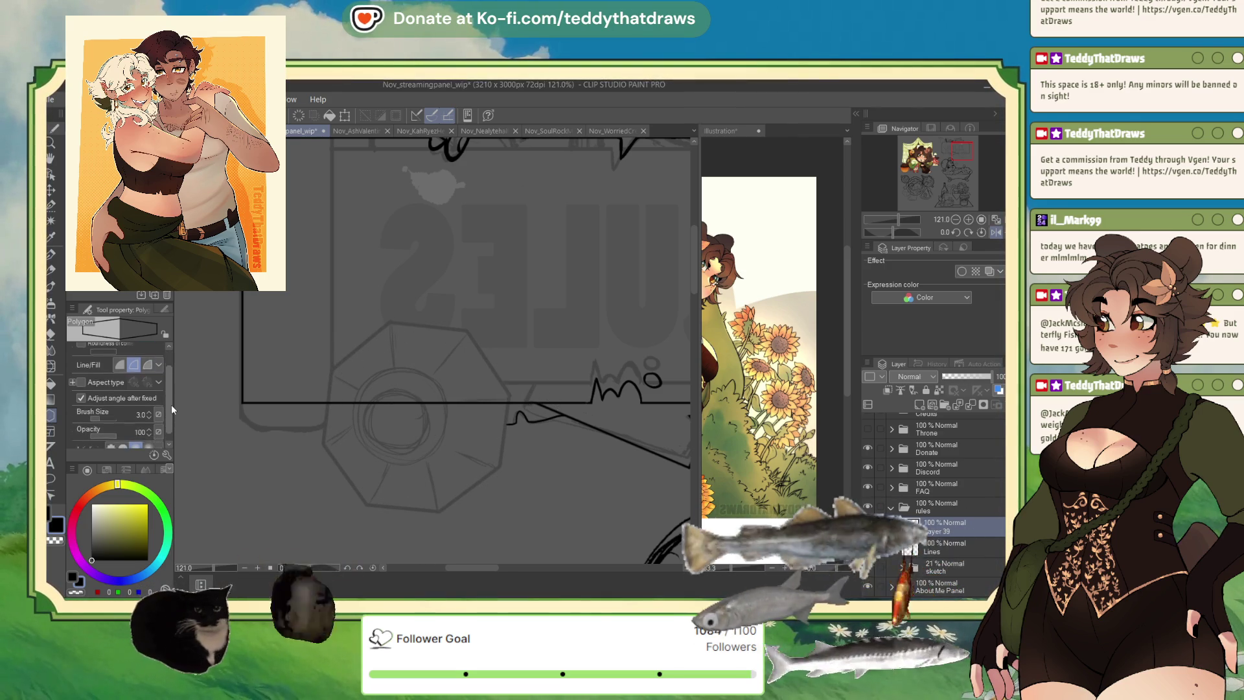
click(149, 409)
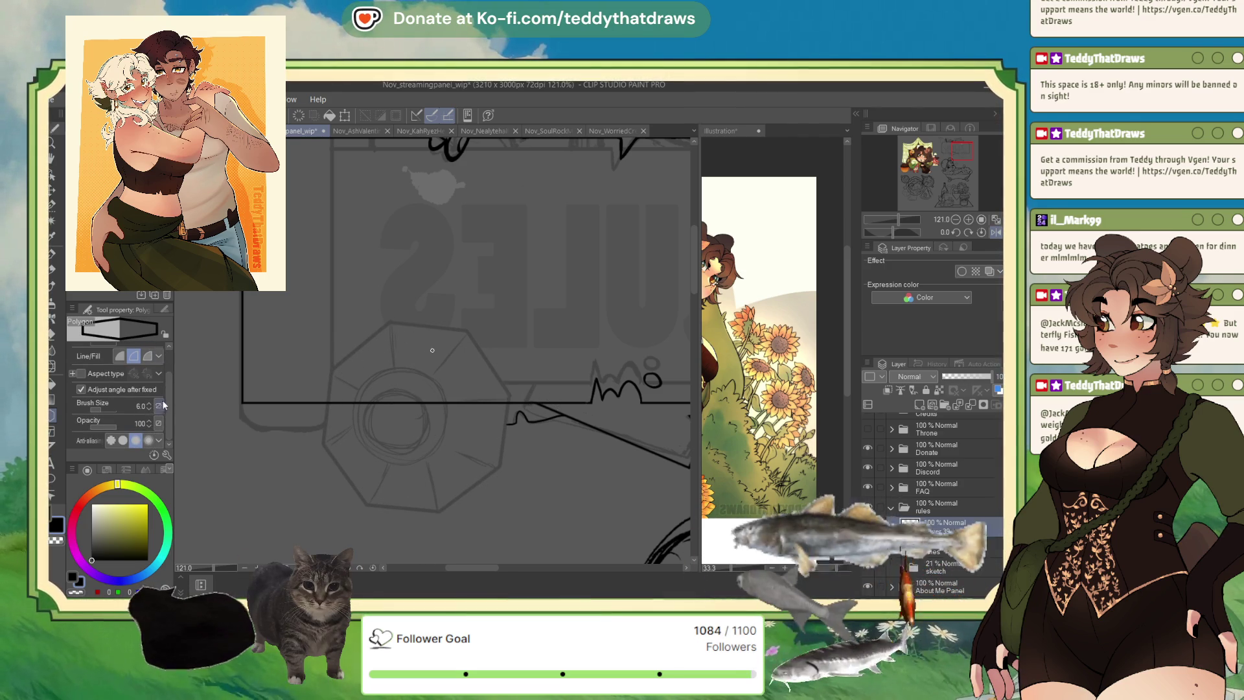
click(151, 409)
drag(326, 335, 509, 535)
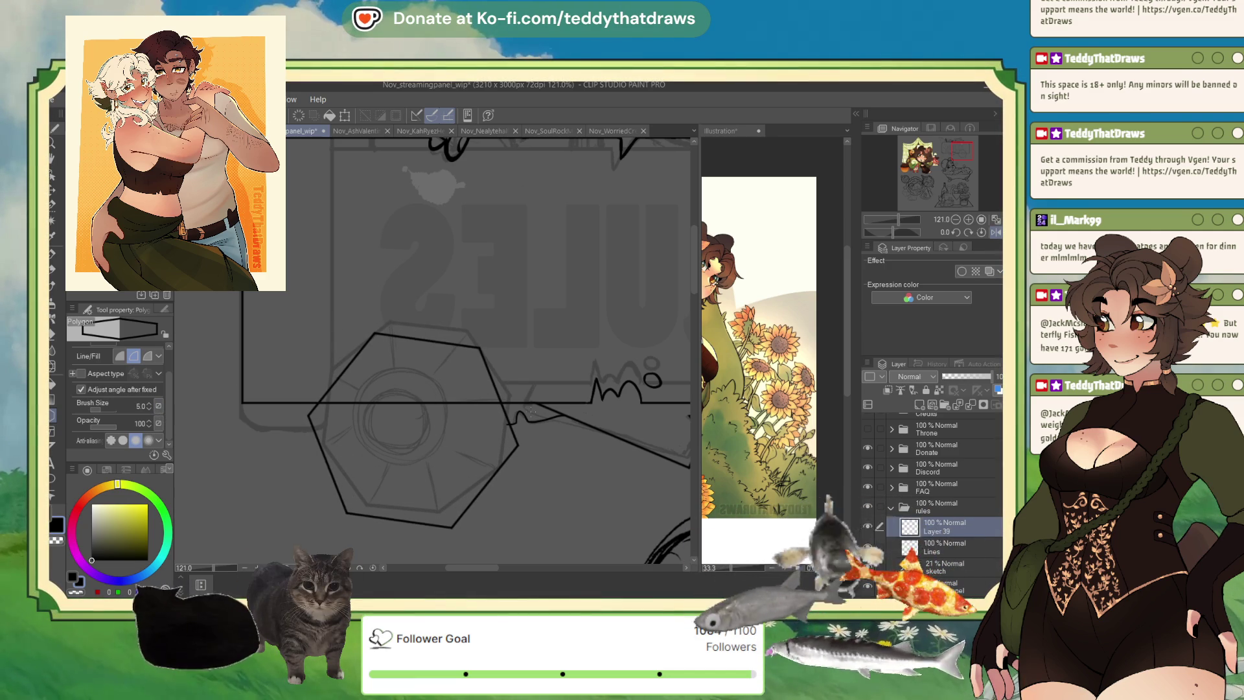
- Transform the hexagon with Ctrl+T, shrinking it to about 87% and shifting it up and left
key(ctrl+t)
drag(413, 334, 413, 357)
drag(474, 432, 474, 402)
mouse_move(418, 327)
mouse_down()
mouse_move(418, 315)
mouse_move(550, 369)
mouse_move(518, 317)
mouse_up()
drag(450, 452, 447, 452)
key(Return)
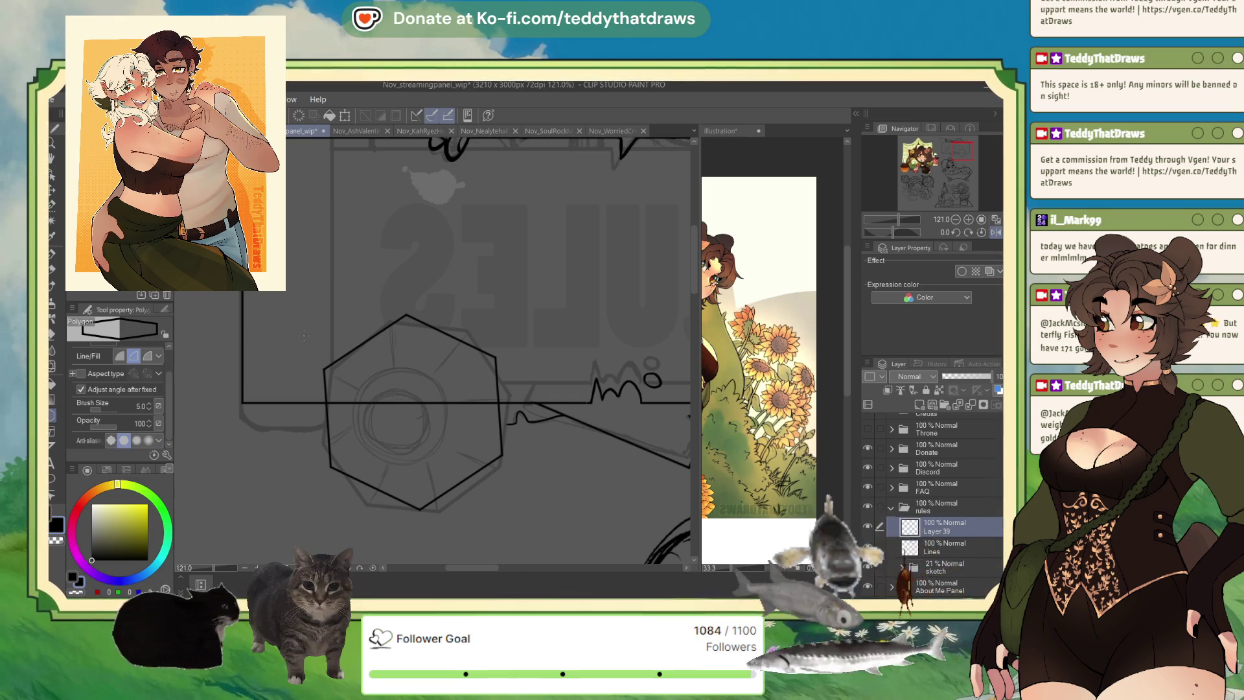
- Replace the tilted hexagon with a new upright one and move it up and right
key(Delete)
mouse_move(301, 333)
mouse_down()
mouse_move(474, 511)
mouse_move(483, 539)
mouse_up()
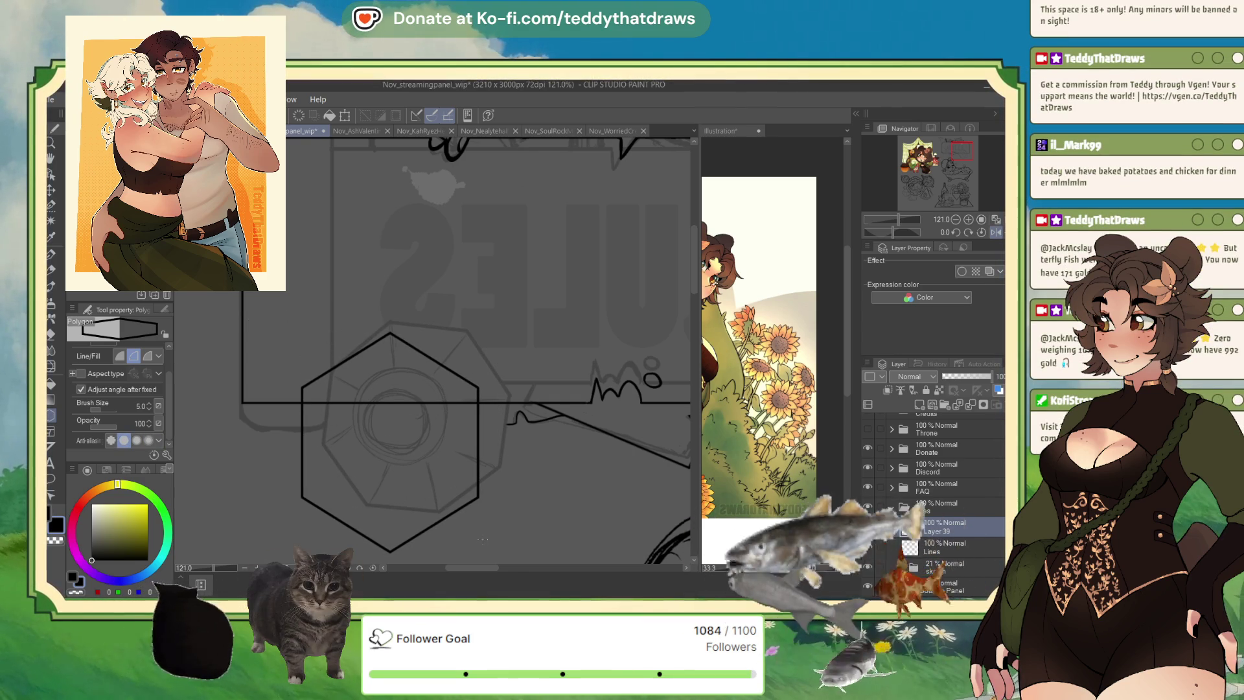
key(ctrl+t)
drag(435, 425, 464, 400)
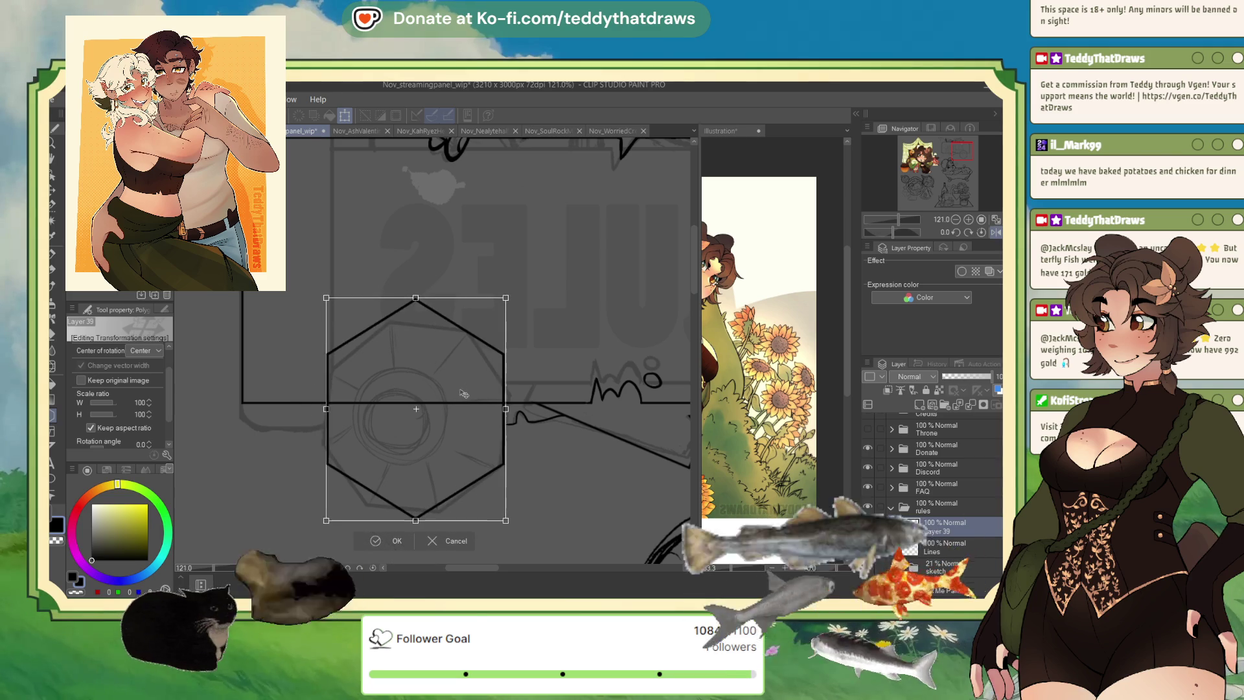
- Confirm the hexagon's position and draw a circle inside it with the Ellipse tool at size 5
key(Return)
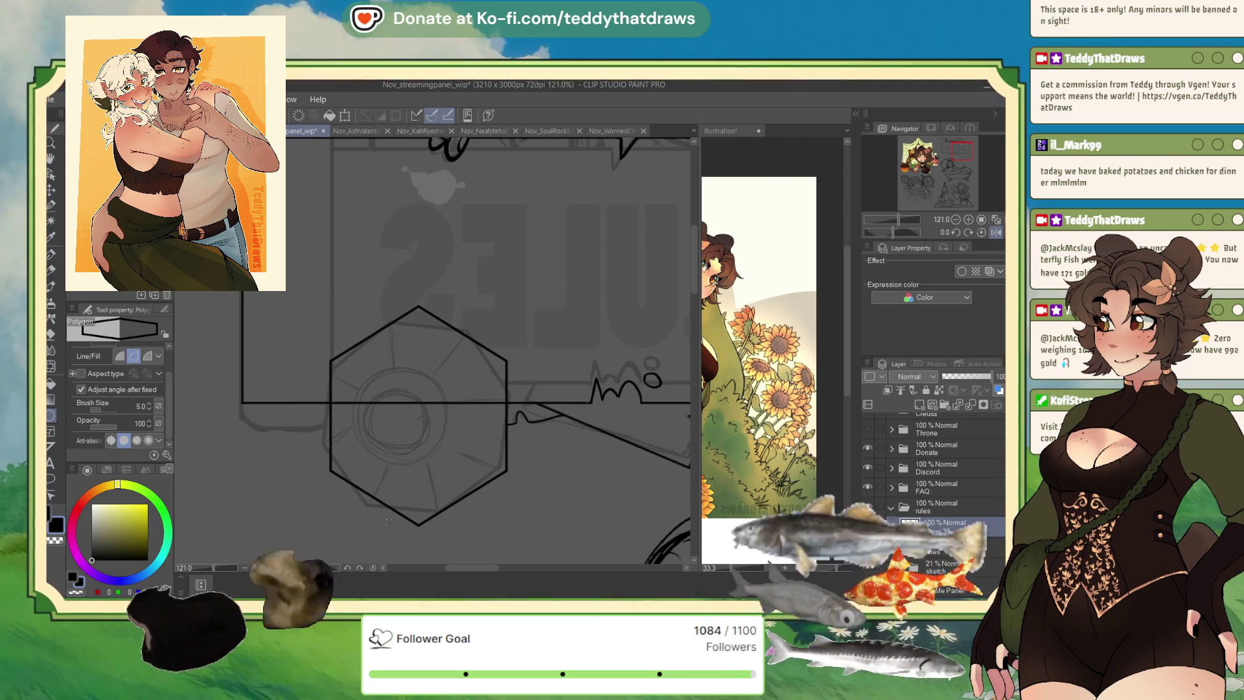
key(u)
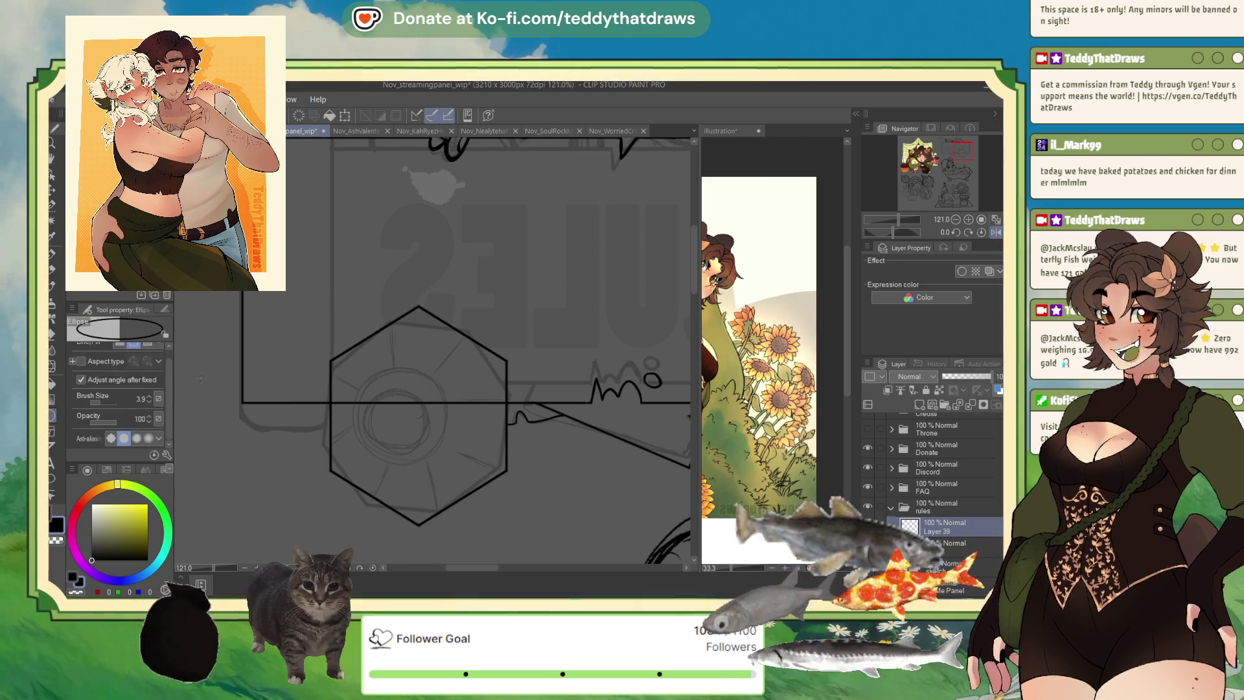
click(150, 397)
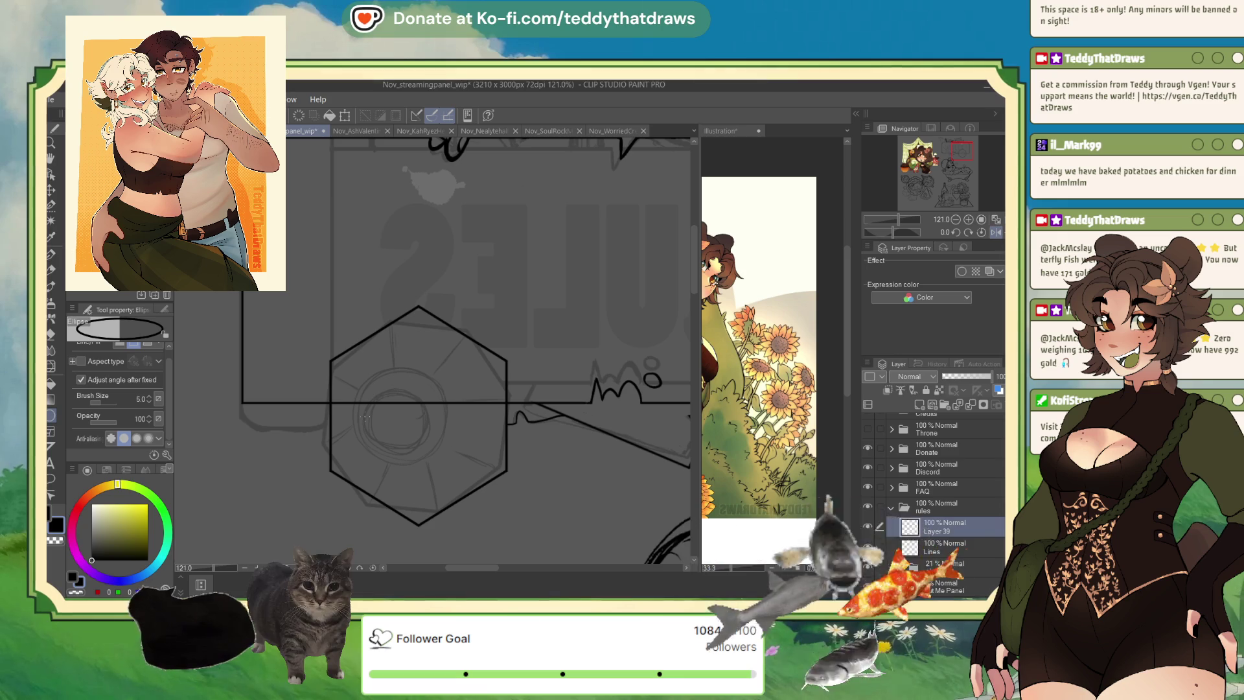
drag(356, 387, 445, 468)
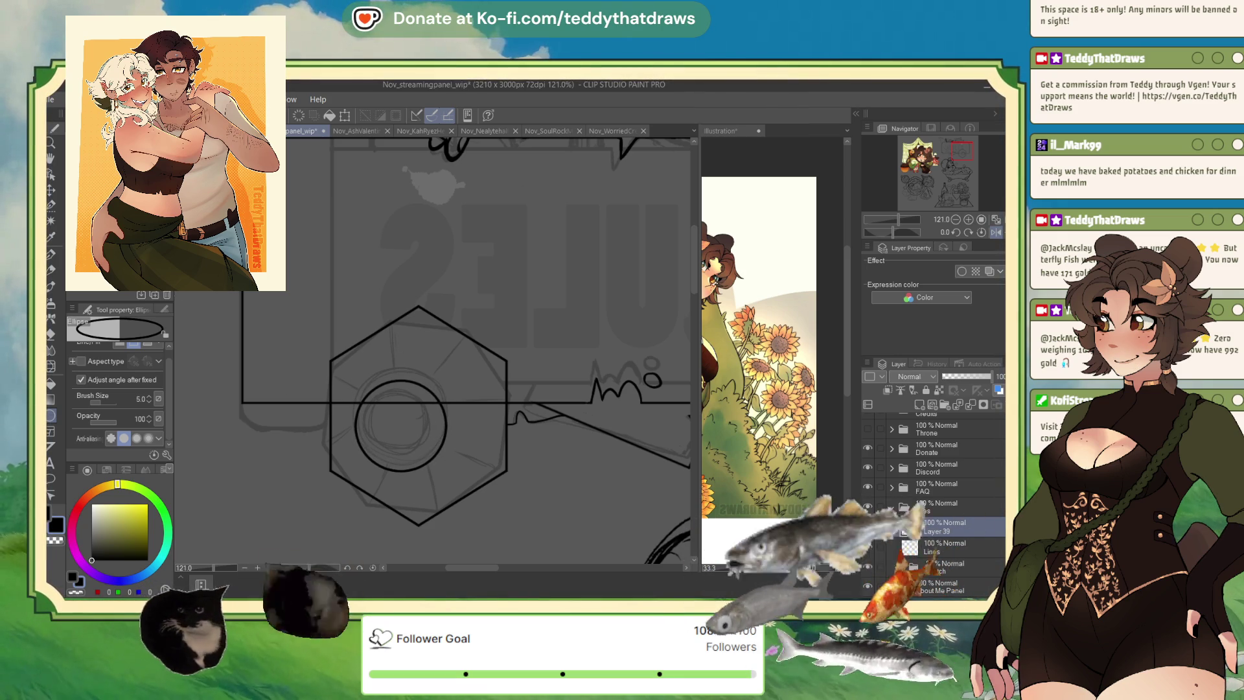
- Lasso the circle and rescale it with Ctrl+T to sit centred in the hexagon
click(51, 206)
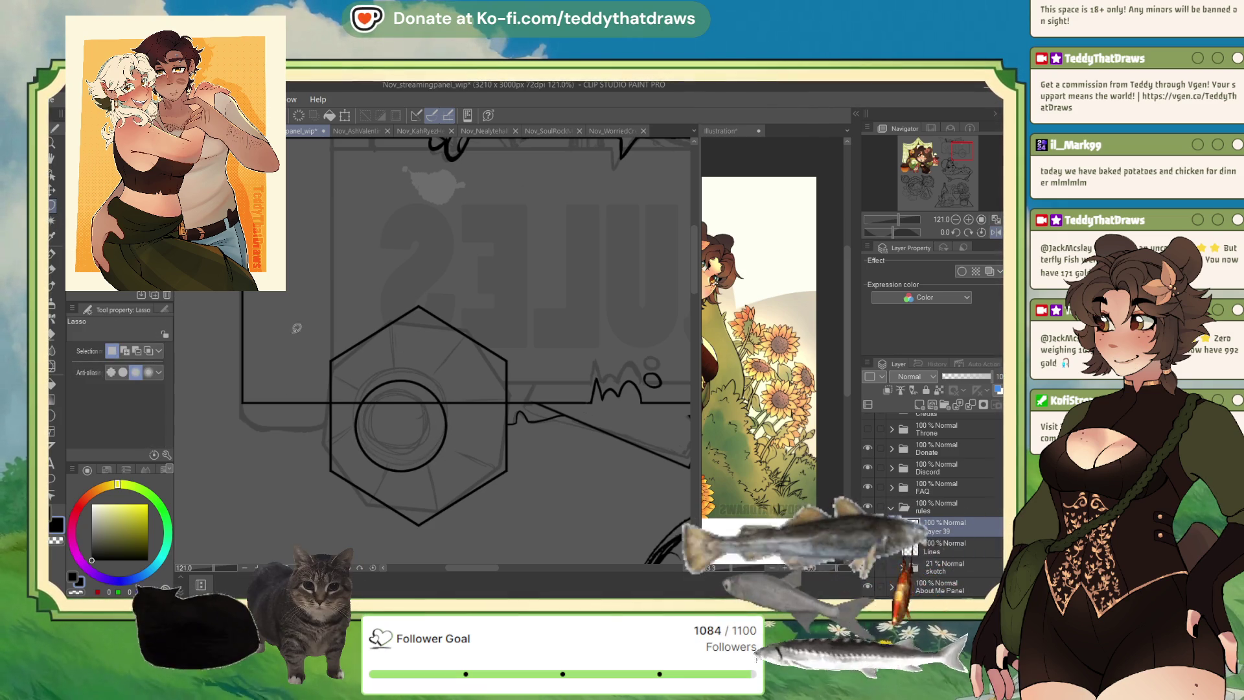
drag(388, 361, 447, 406)
key(ctrl+t)
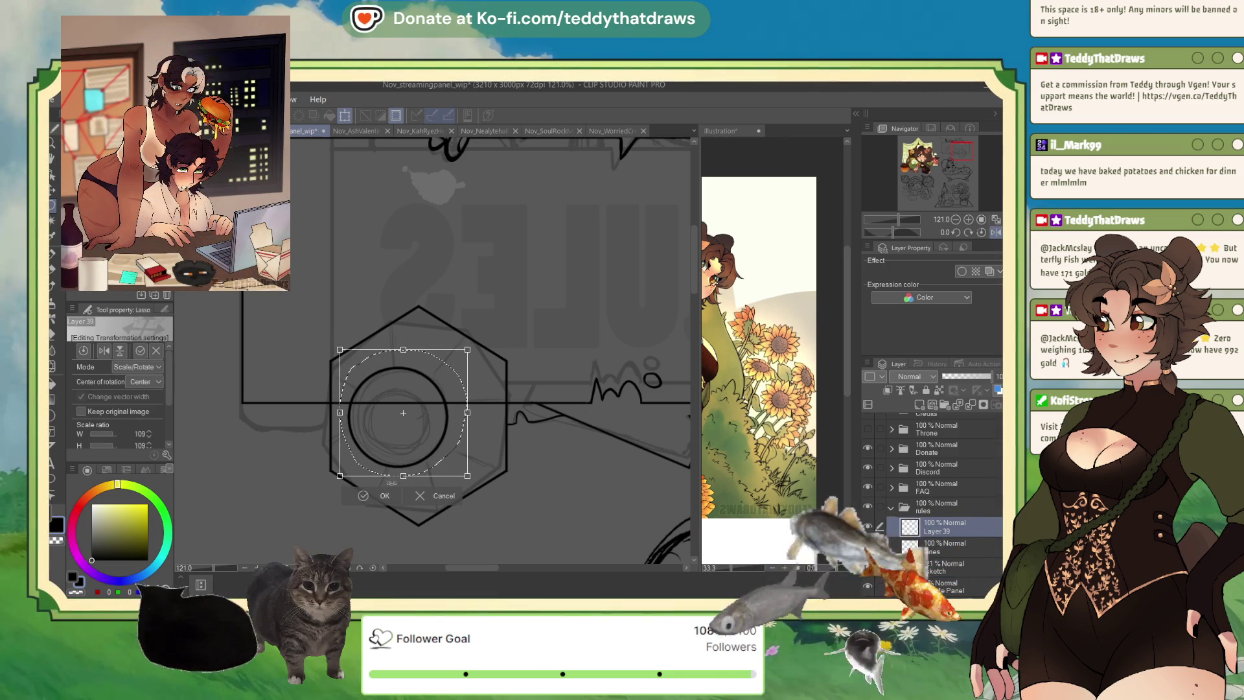
key(Return)
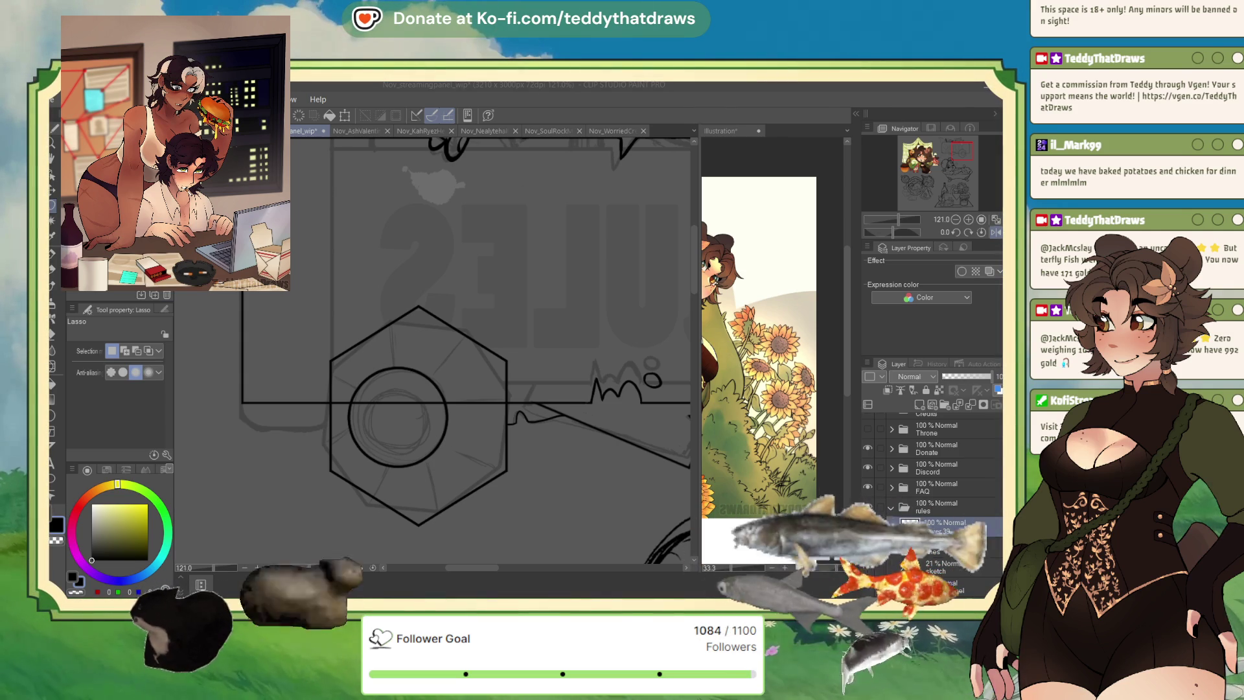
- Draw a smaller inner circle inside the first one, redrawing it slightly larger
key(p)
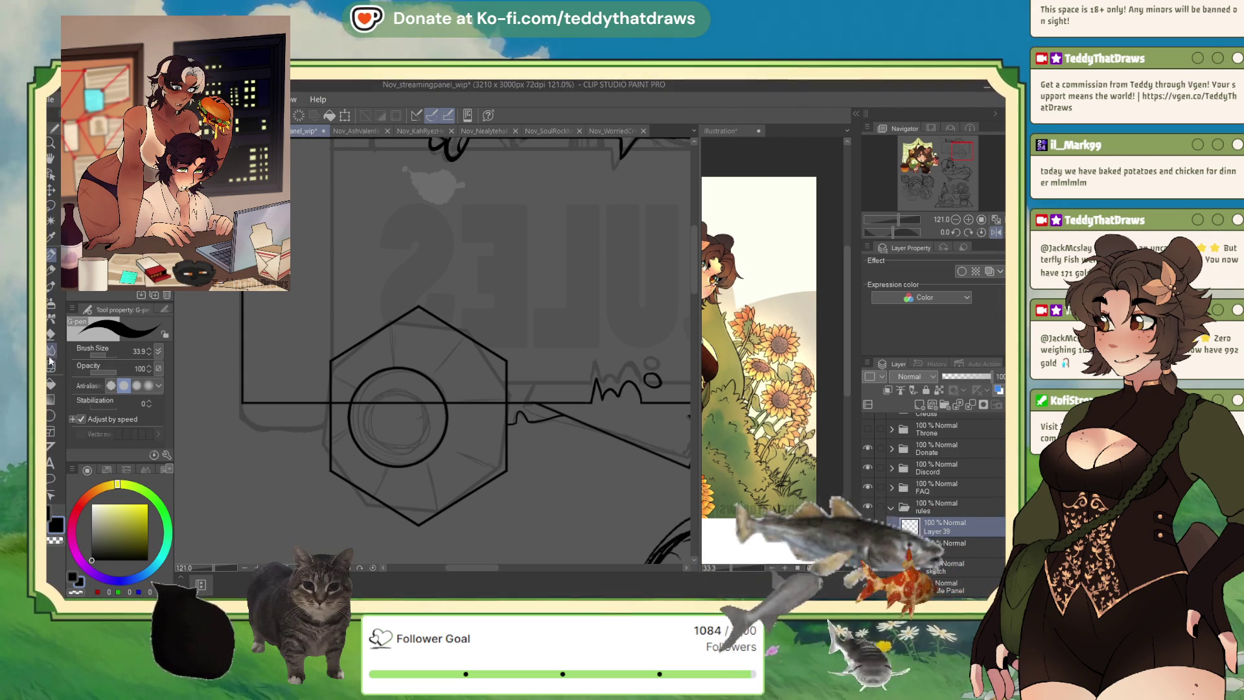
click(50, 415)
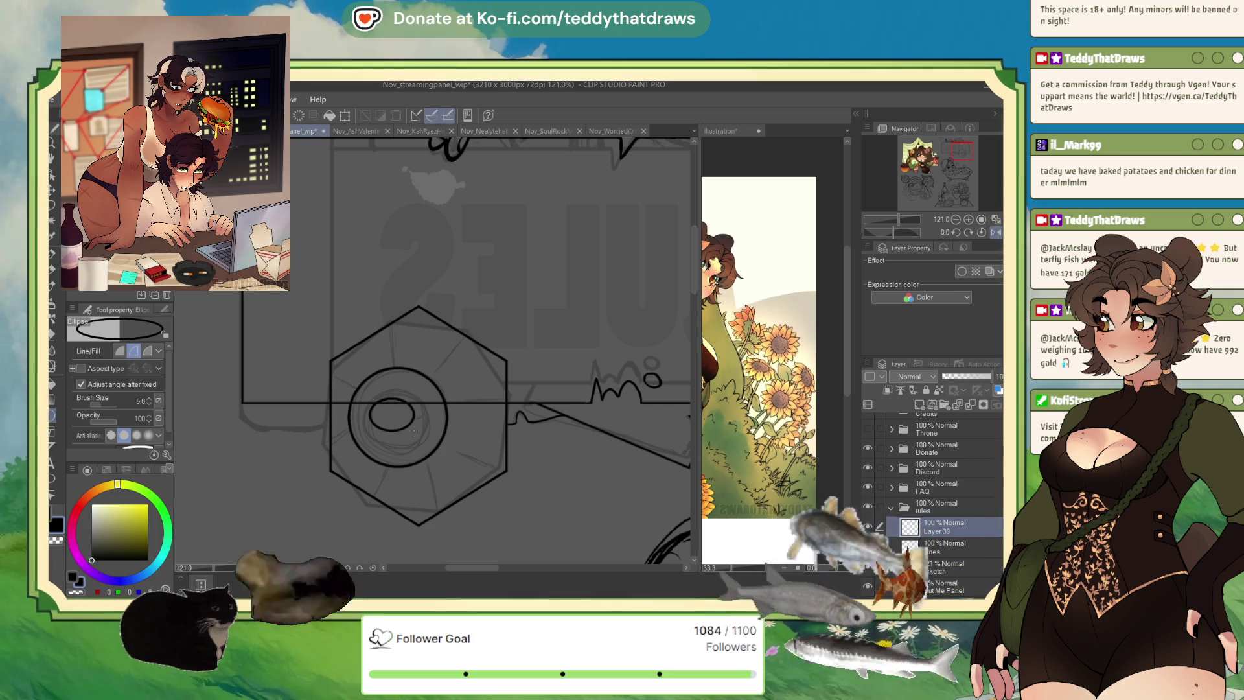
drag(412, 429, 427, 457)
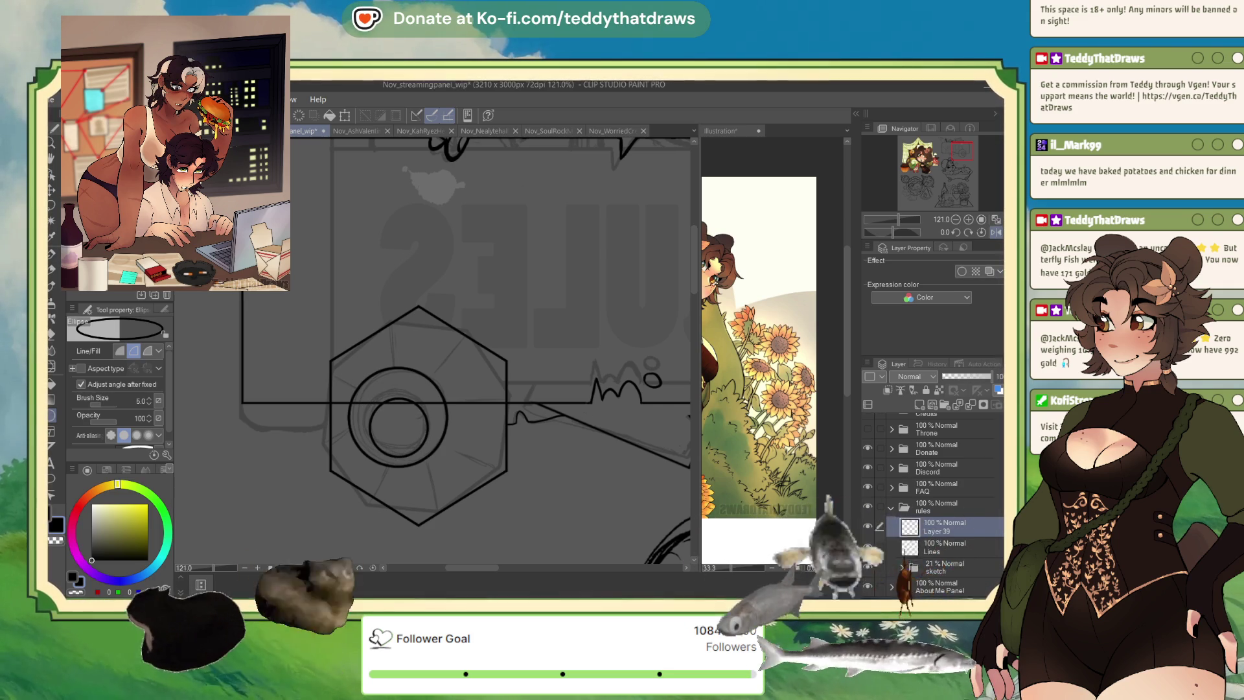
key(ctrl+z)
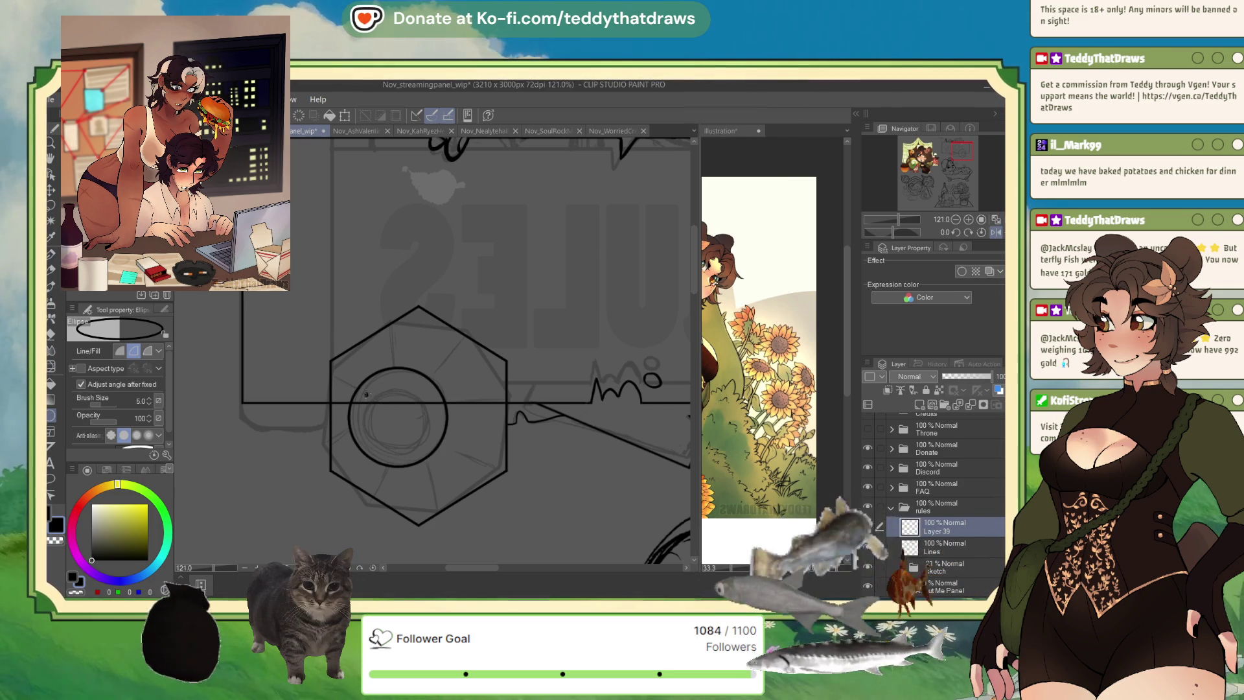
drag(425, 439, 434, 457)
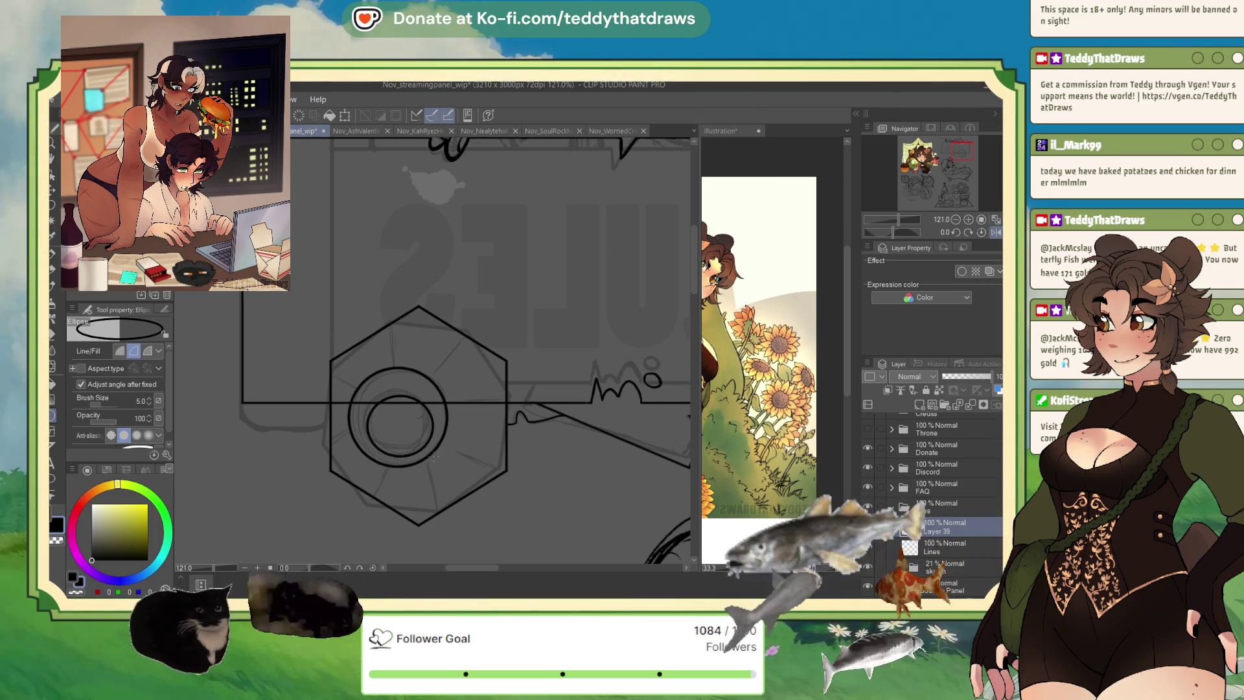
- Lasso the inner circle, scale it to 107% and nudge it up slightly
click(50, 206)
mouse_move(364, 415)
mouse_down()
mouse_move(381, 451)
mouse_move(438, 439)
mouse_up()
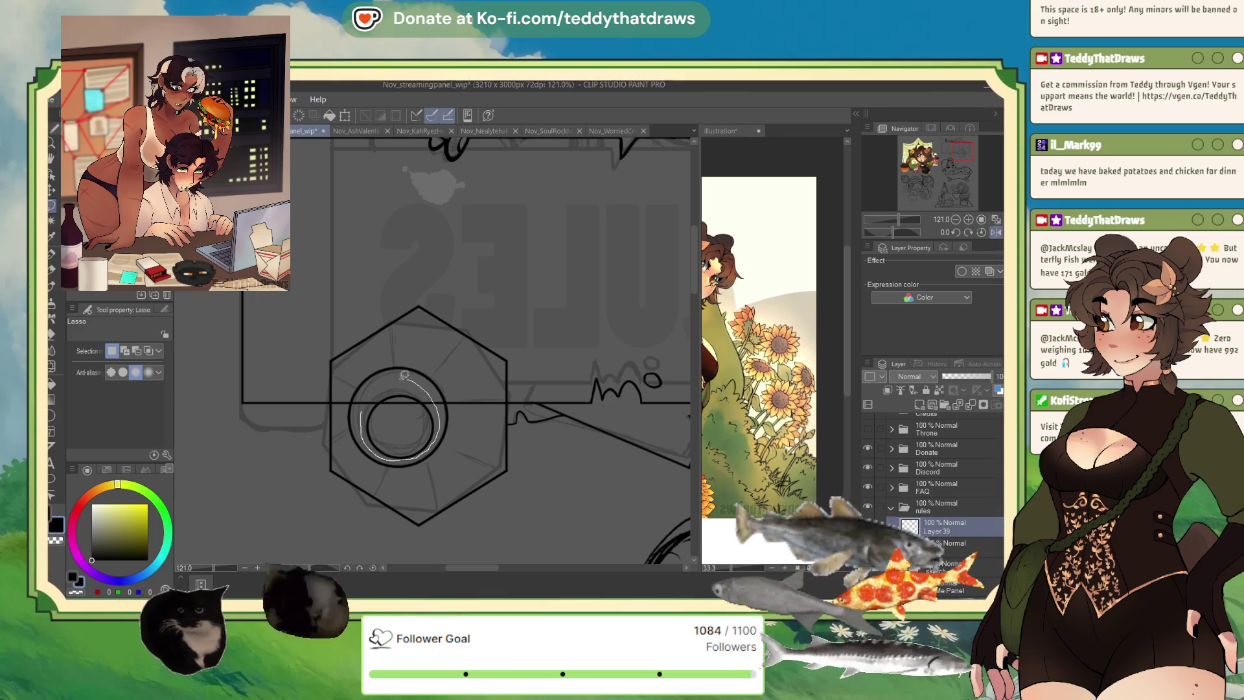
drag(411, 375, 364, 405)
key(ctrl+t)
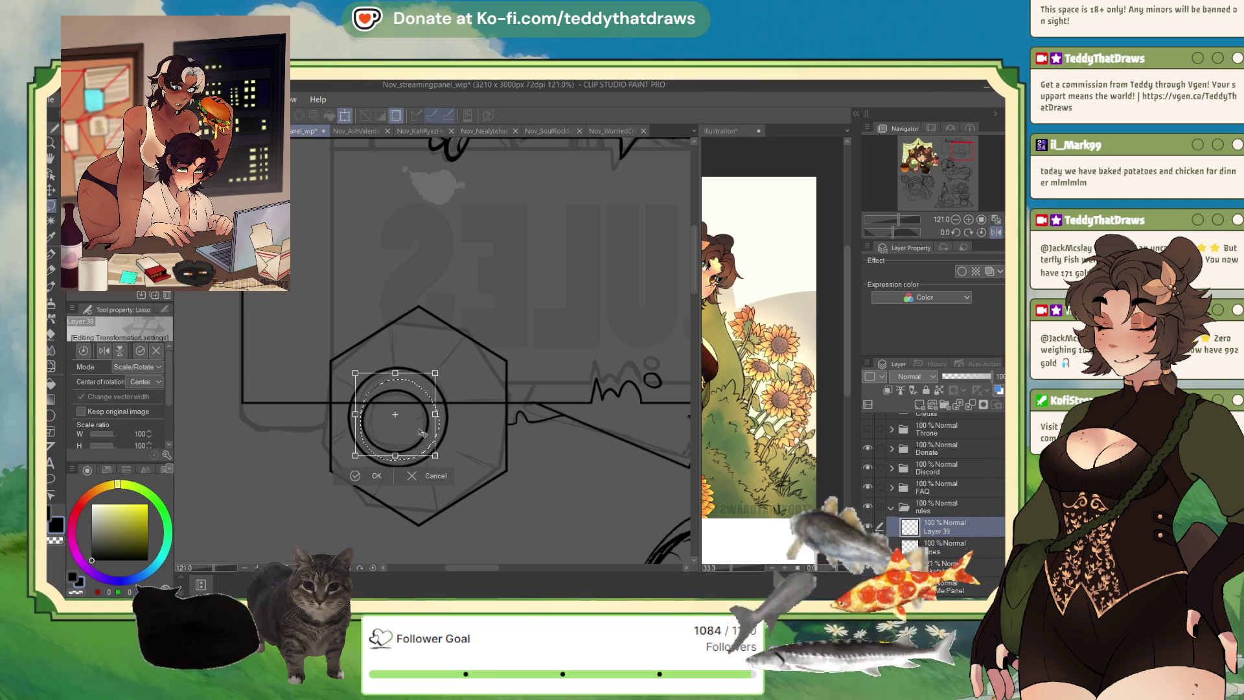
drag(439, 461, 428, 451)
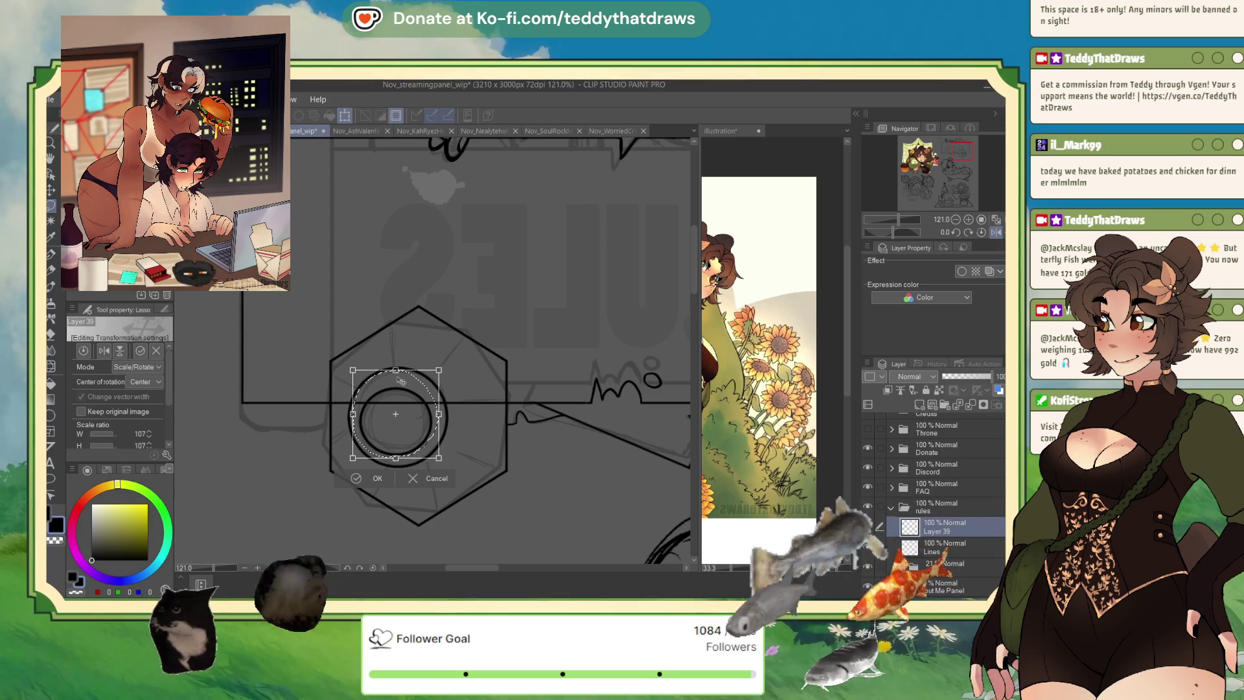
drag(408, 396, 407, 395)
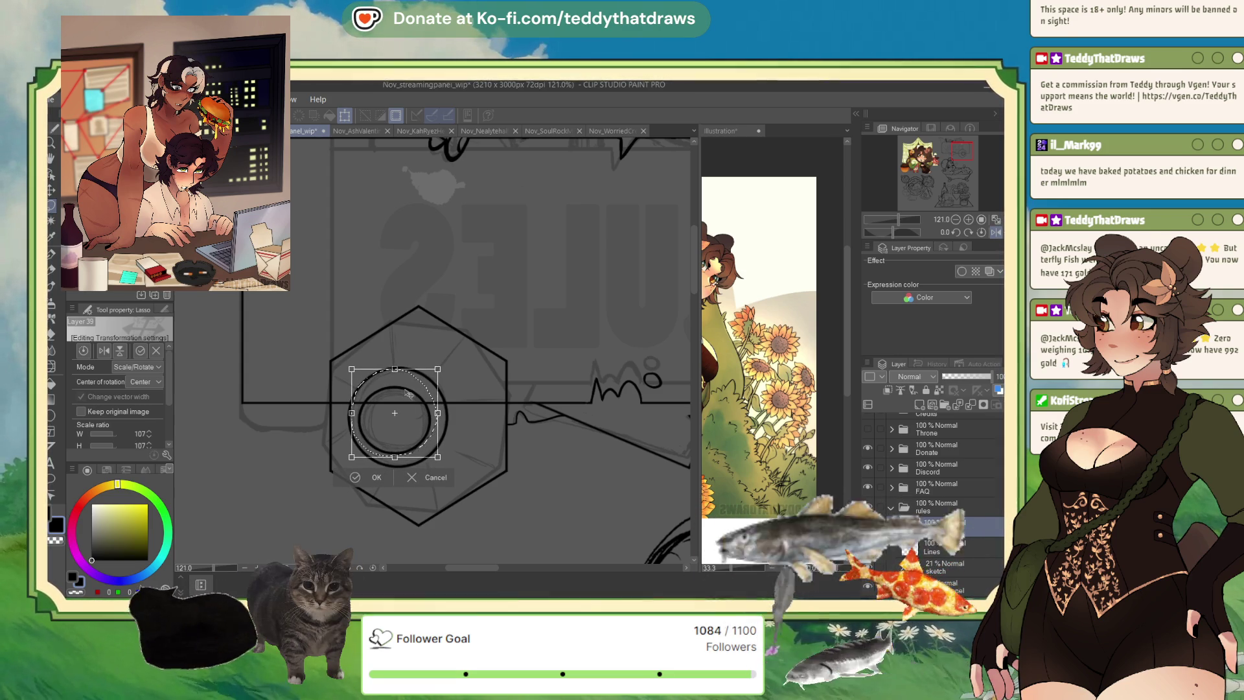
click(363, 473)
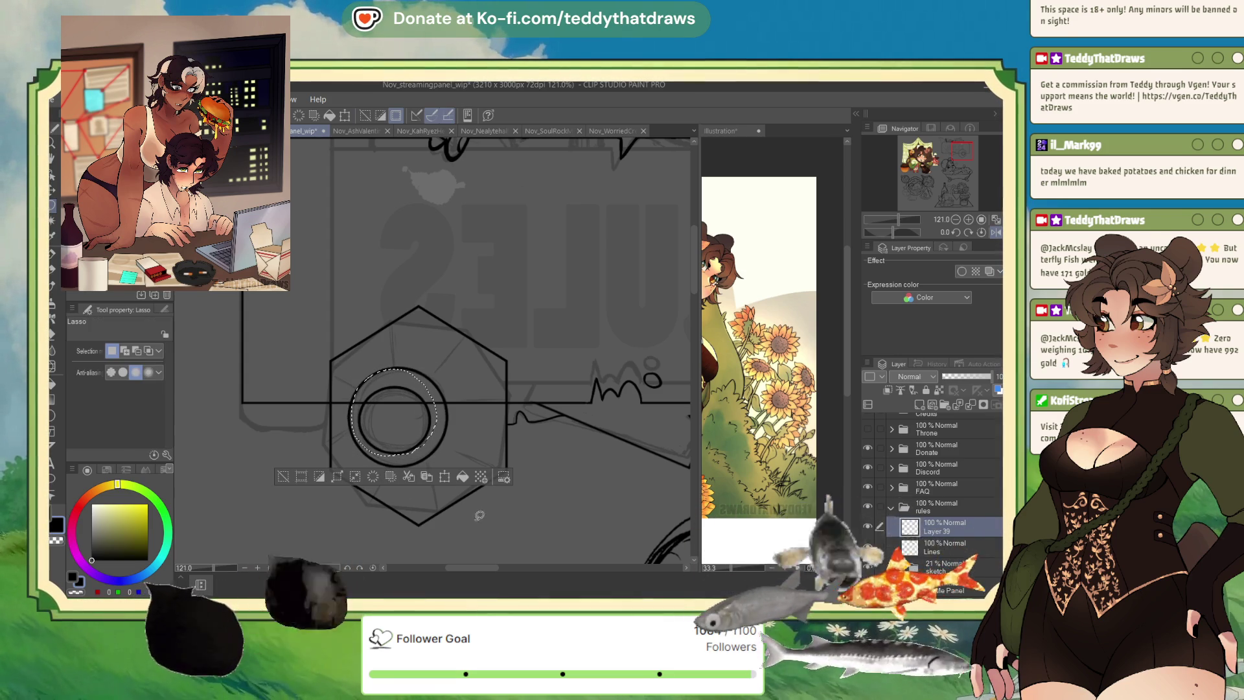
- Undo the stray pen curl inside the circles and clear the selection
click(51, 255)
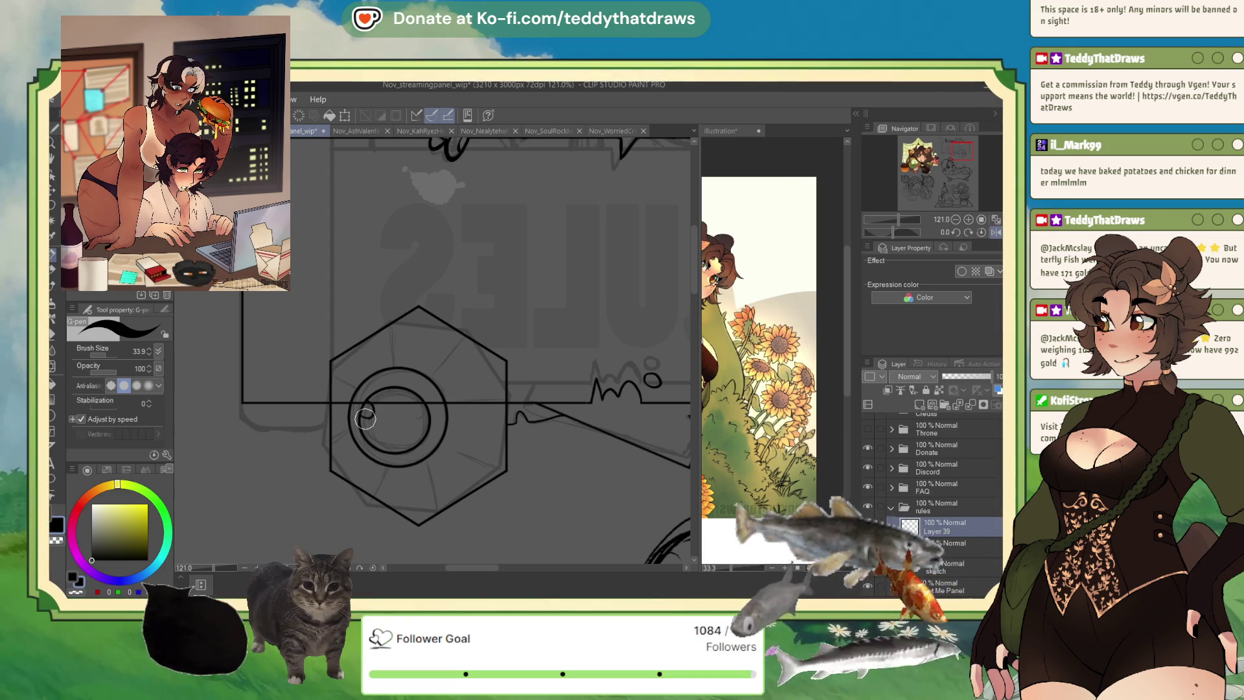
drag(362, 412, 364, 406)
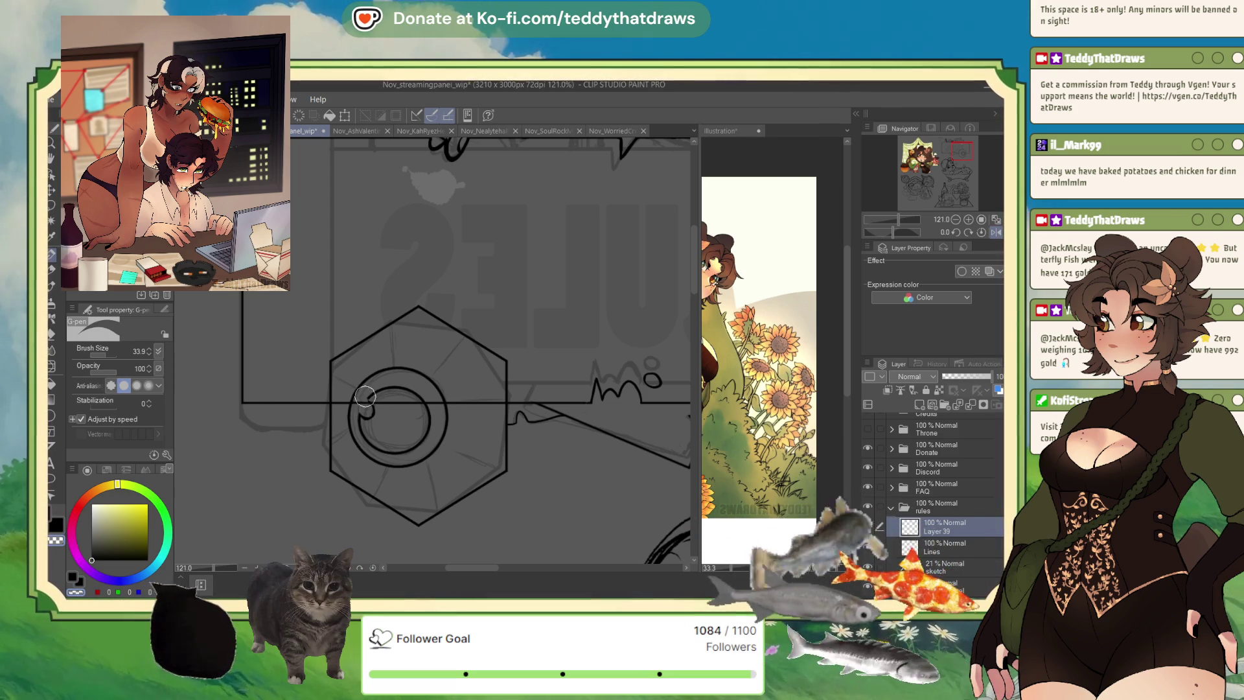
drag(360, 380, 441, 460)
key(ctrl+z)
drag(351, 368, 438, 456)
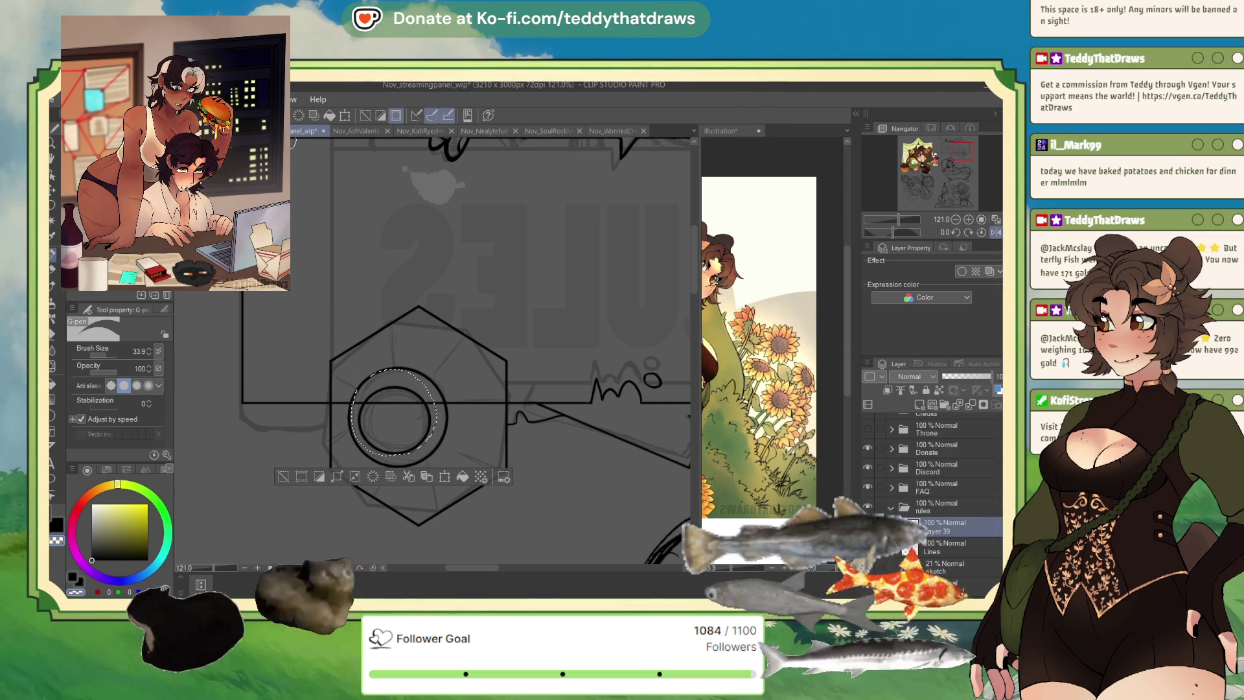
click(284, 481)
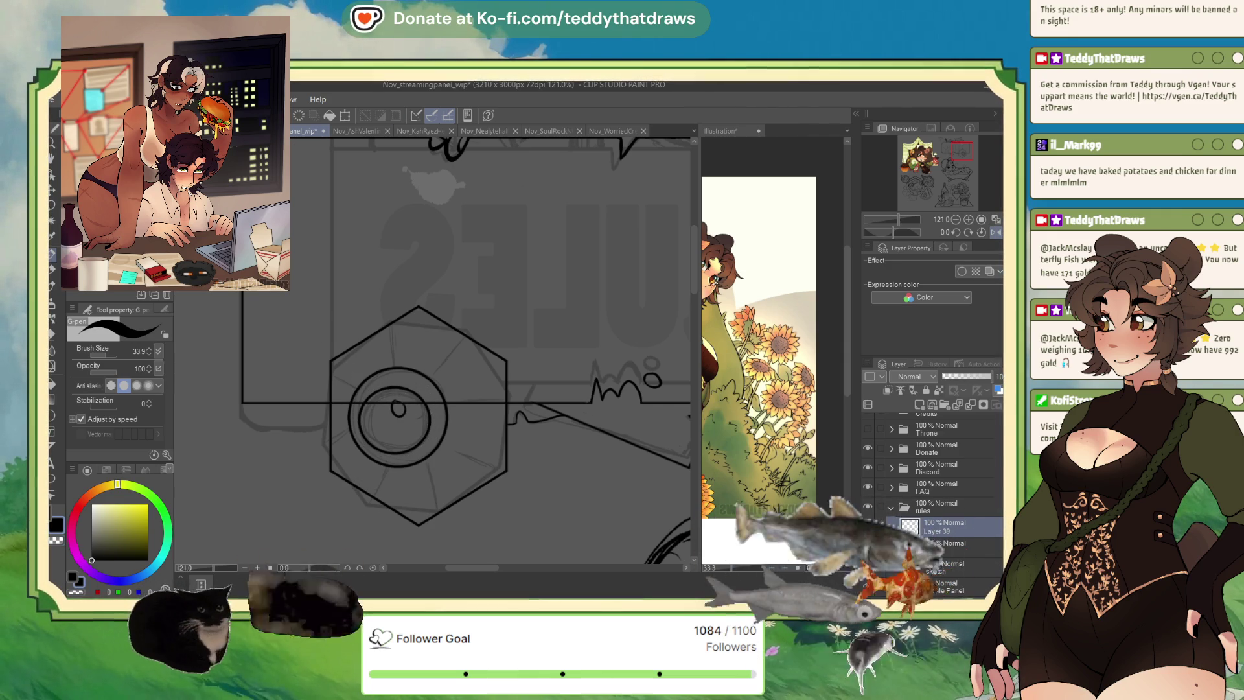
scroll(338, 362, up, 2)
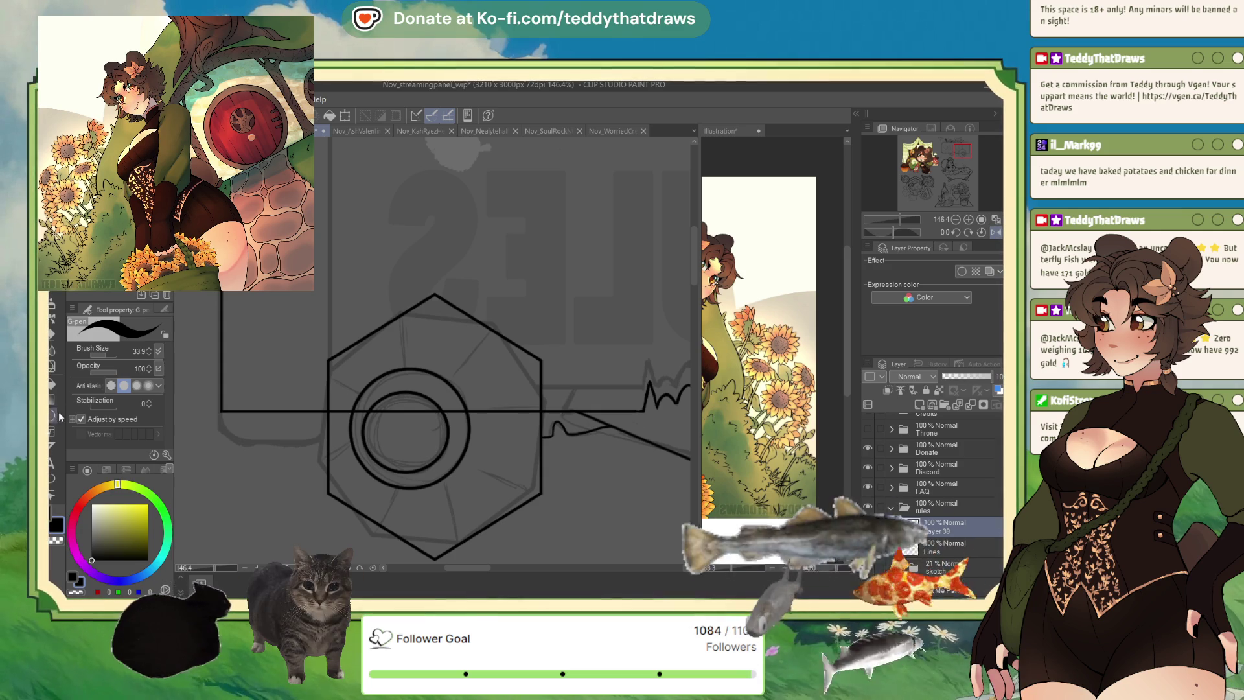
- Draw straight spokes from the circle to the hexagon's top, lower-left, bottom, right and upper-right corners
click(51, 417)
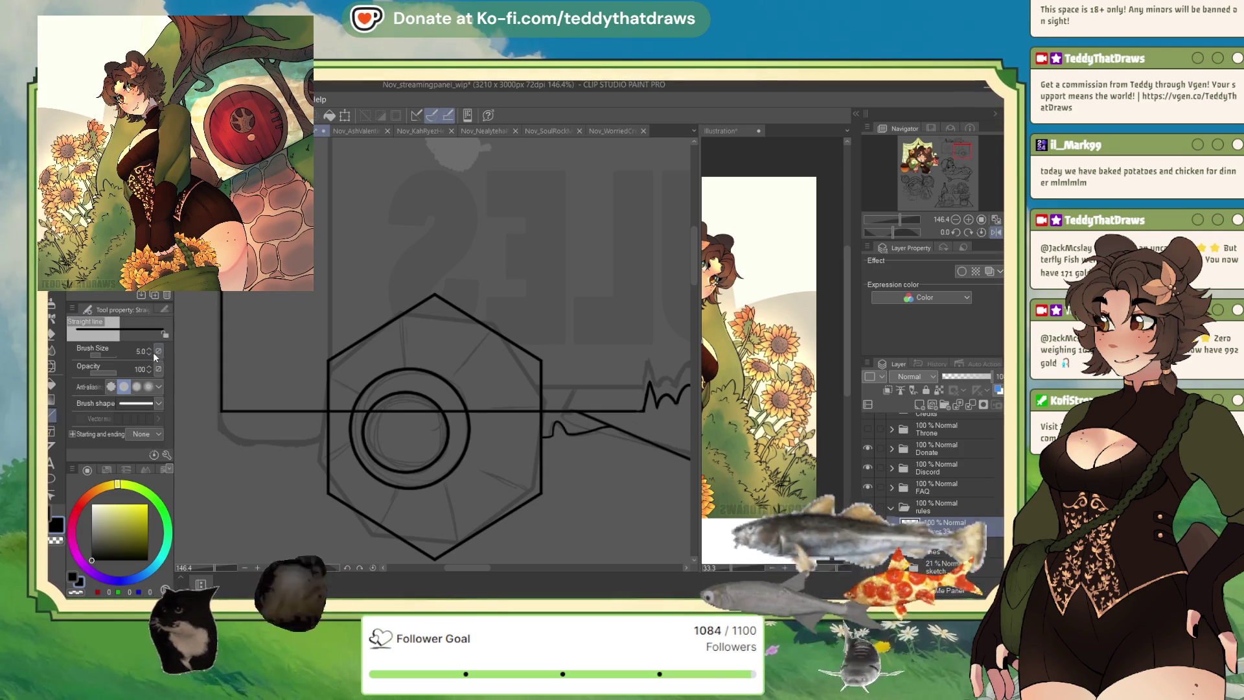
drag(419, 364, 364, 388)
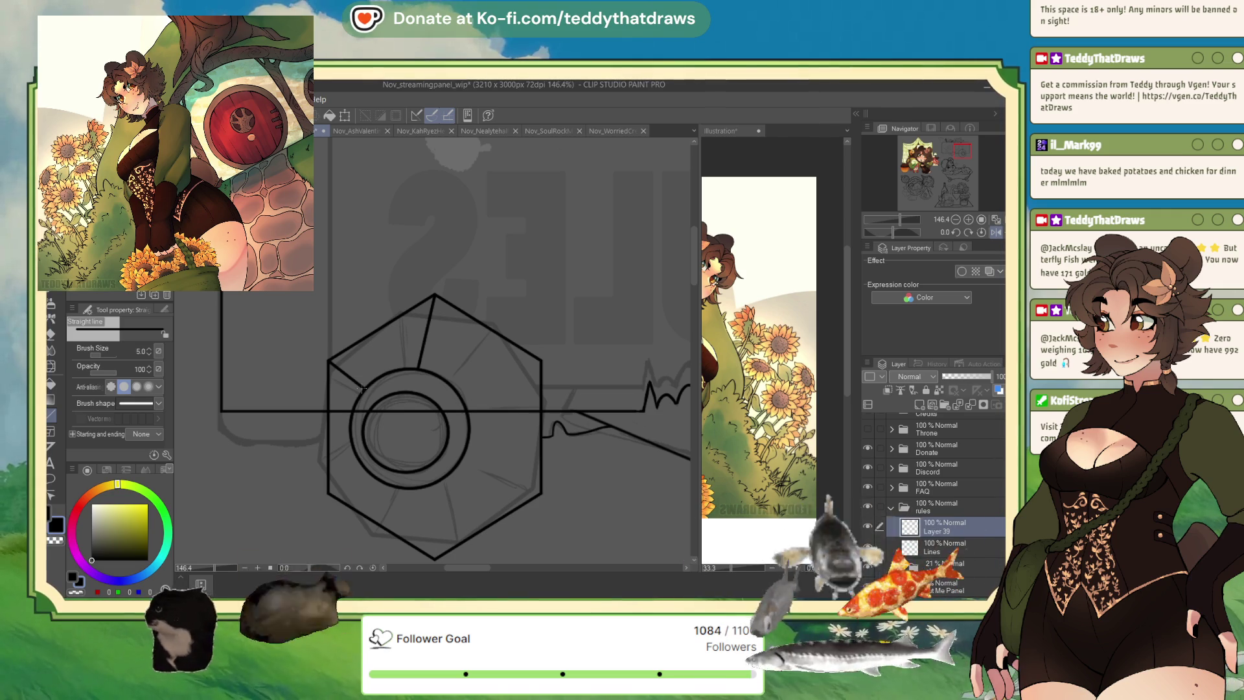
drag(329, 494, 362, 465)
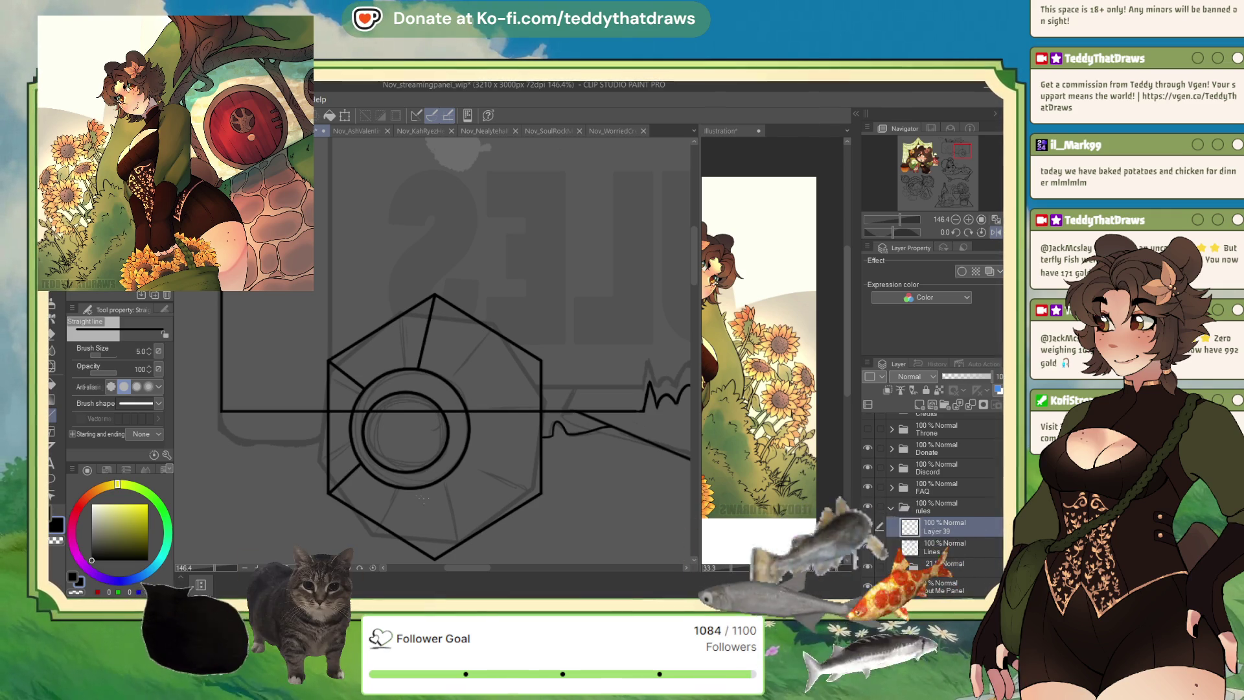
drag(434, 555, 434, 556)
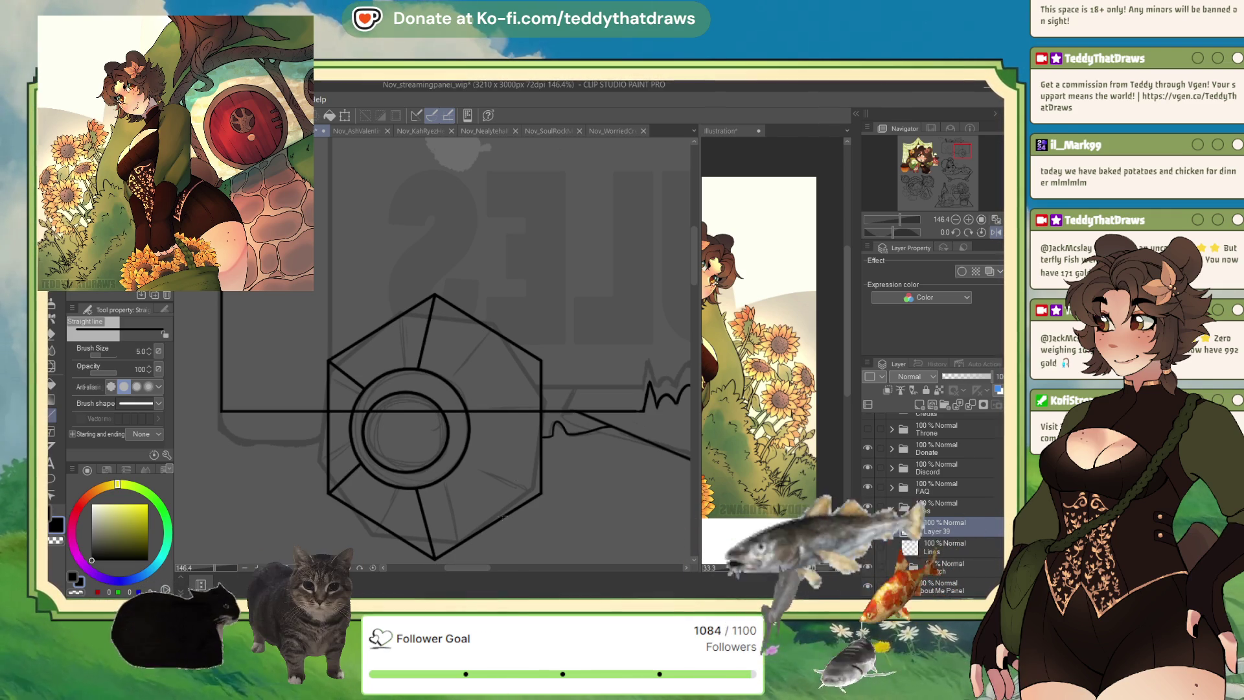
drag(541, 493, 541, 494)
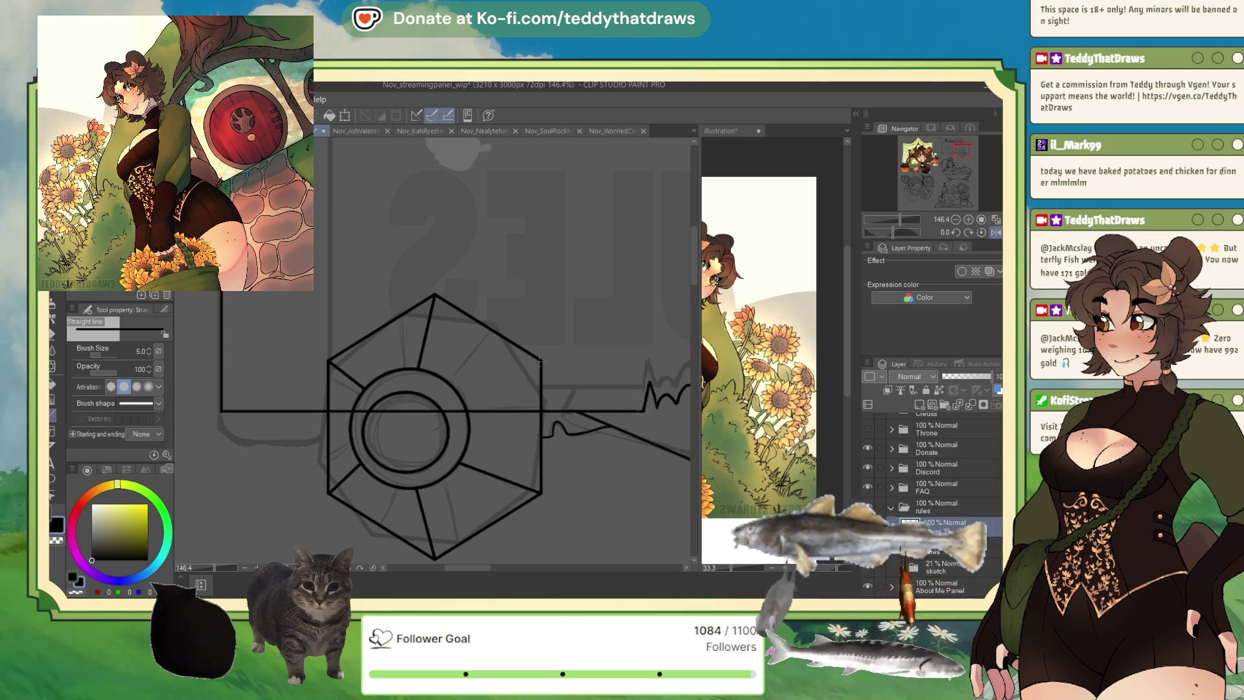
drag(541, 361, 473, 399)
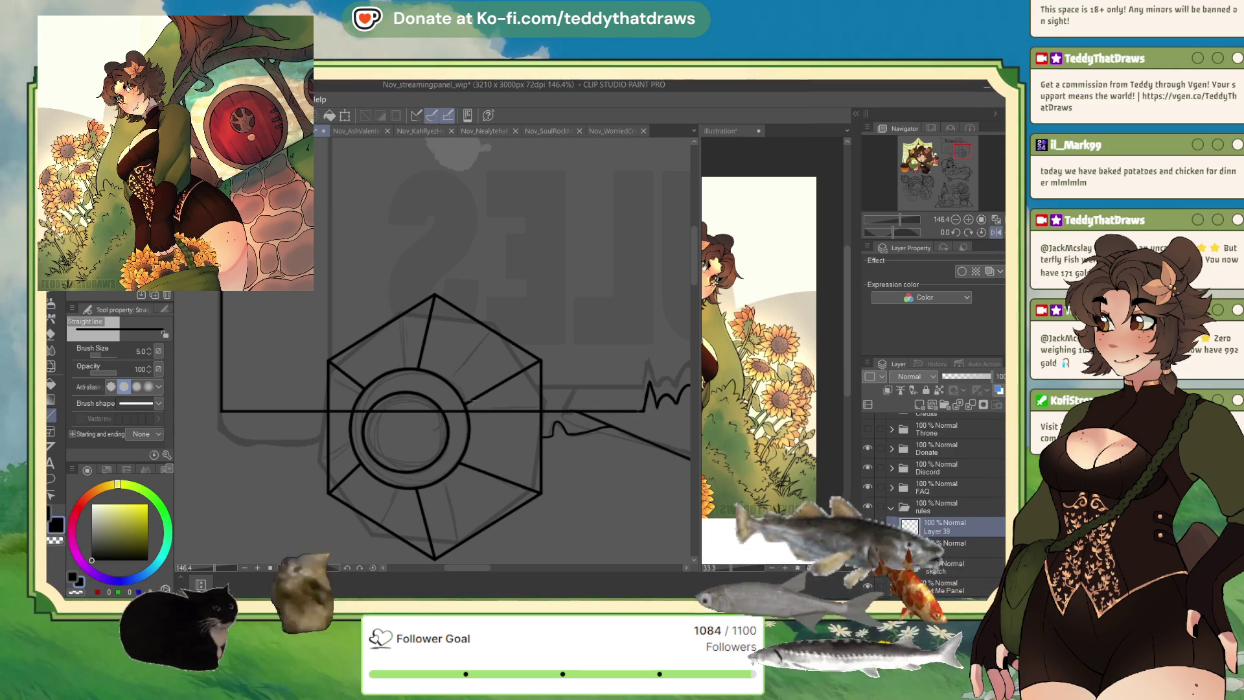
- Delete Layer 39 from the layer list, then restore it with undo
scroll(468, 399, down, 4)
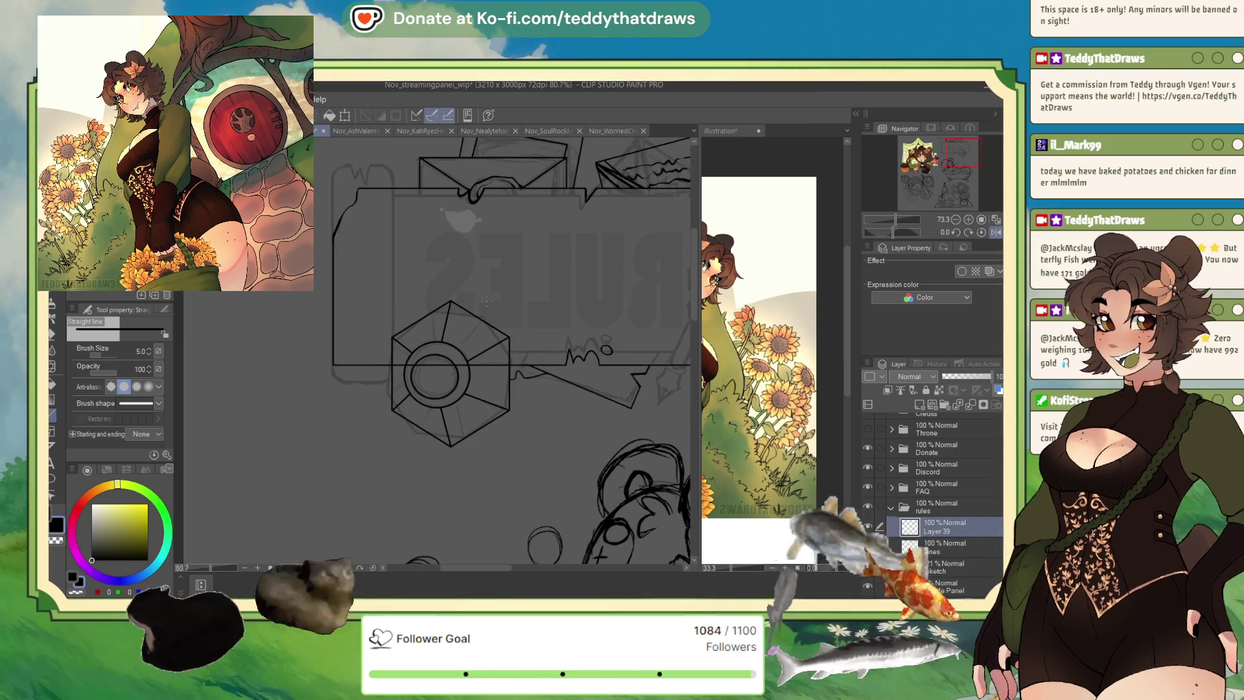
scroll(488, 303, down, 3)
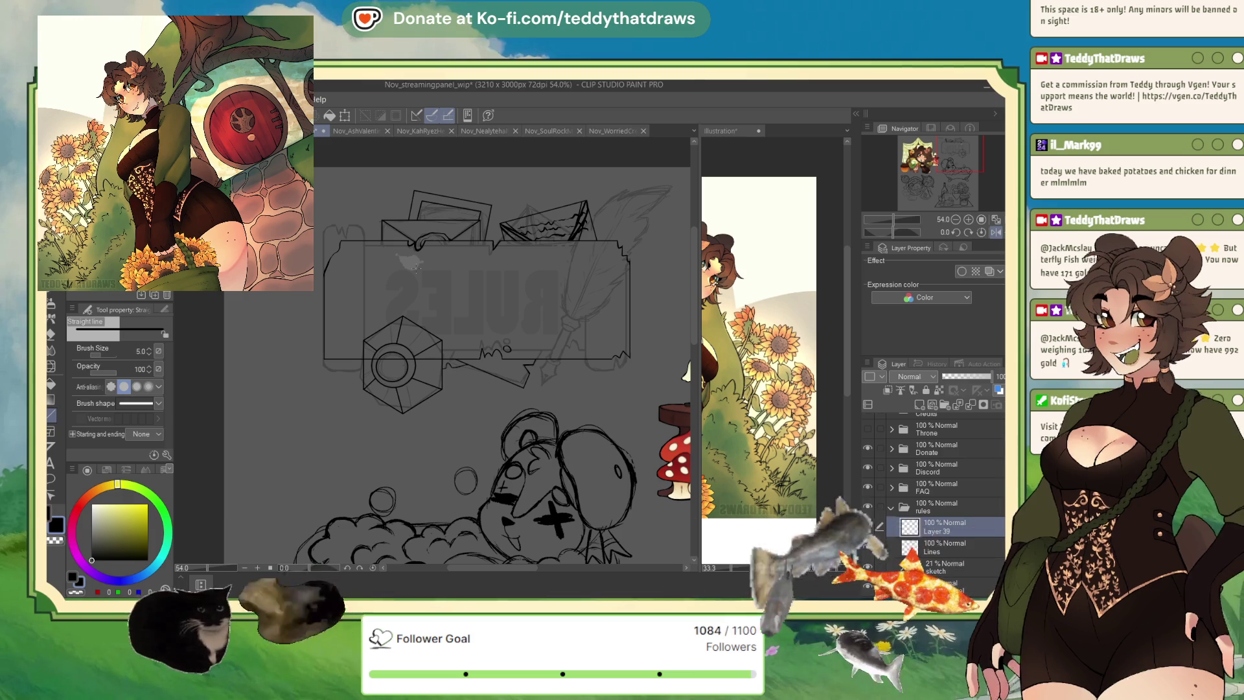
scroll(646, 315, up, 2)
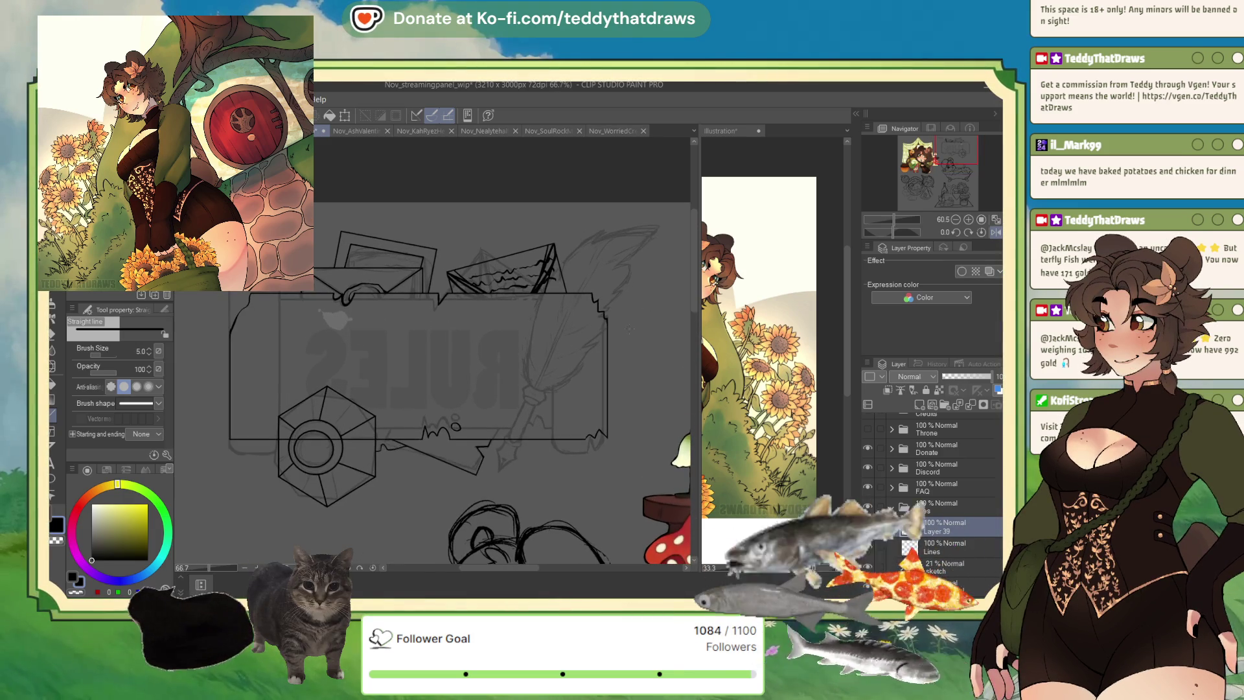
scroll(645, 315, up, 1)
scroll(609, 344, up, 2)
scroll(570, 377, up, 1)
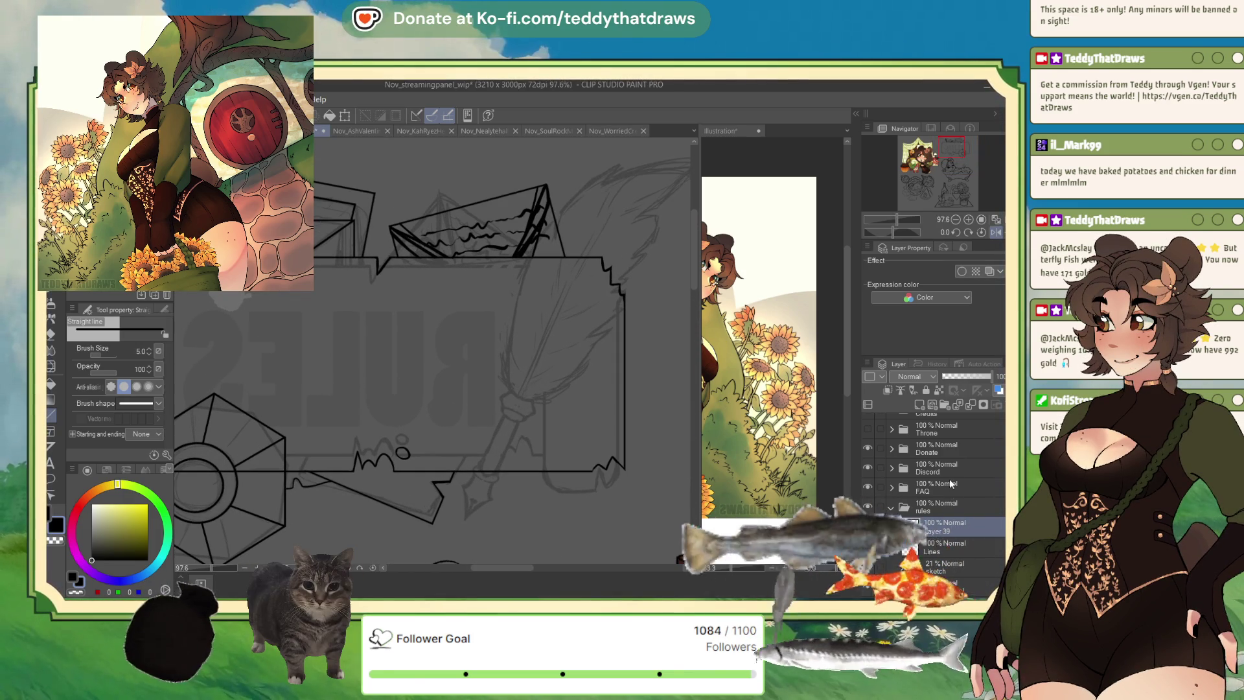
click(965, 404)
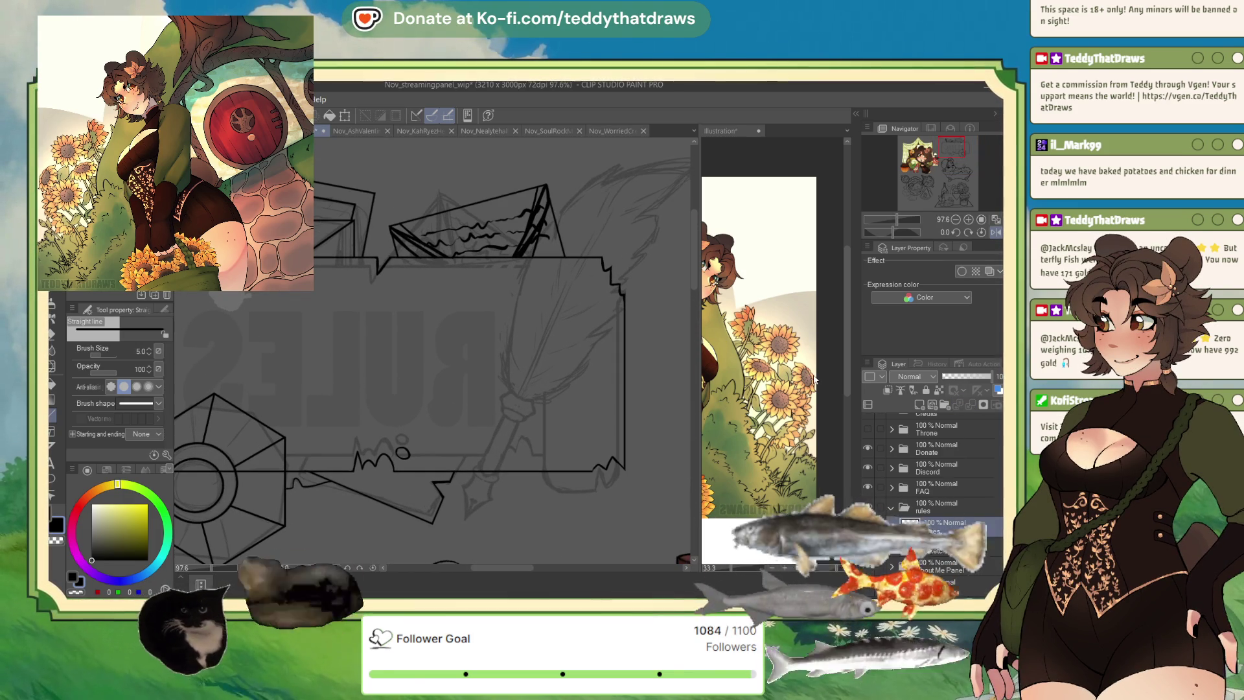
key(ctrl+z)
scroll(618, 345, down, 2)
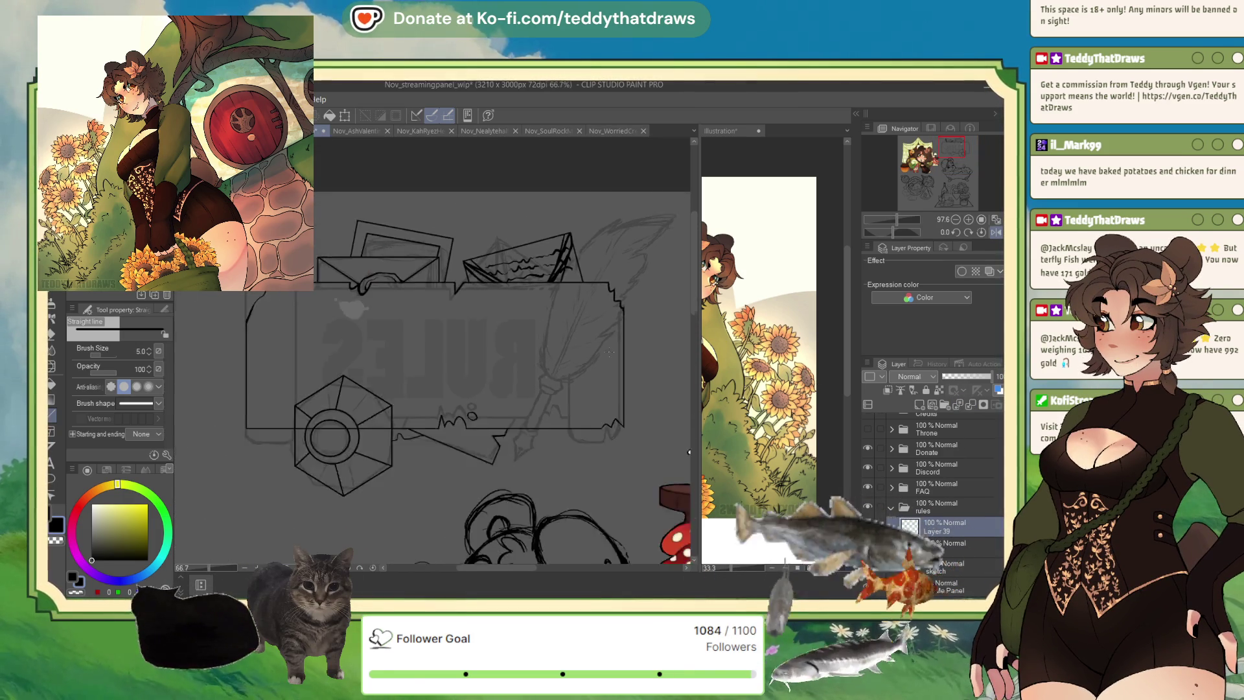
scroll(246, 427, up, 2)
scroll(246, 428, up, 1)
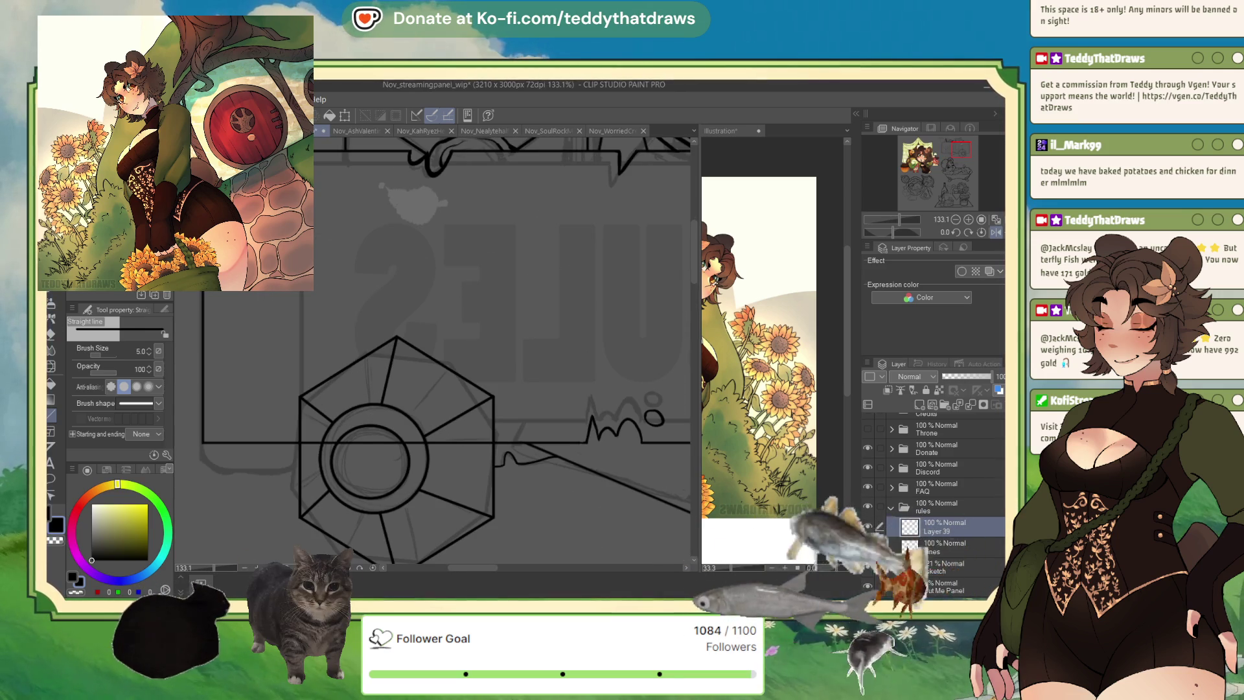
- Merge the spoke lines into the Lines layer and add a new empty layer above it
key(p)
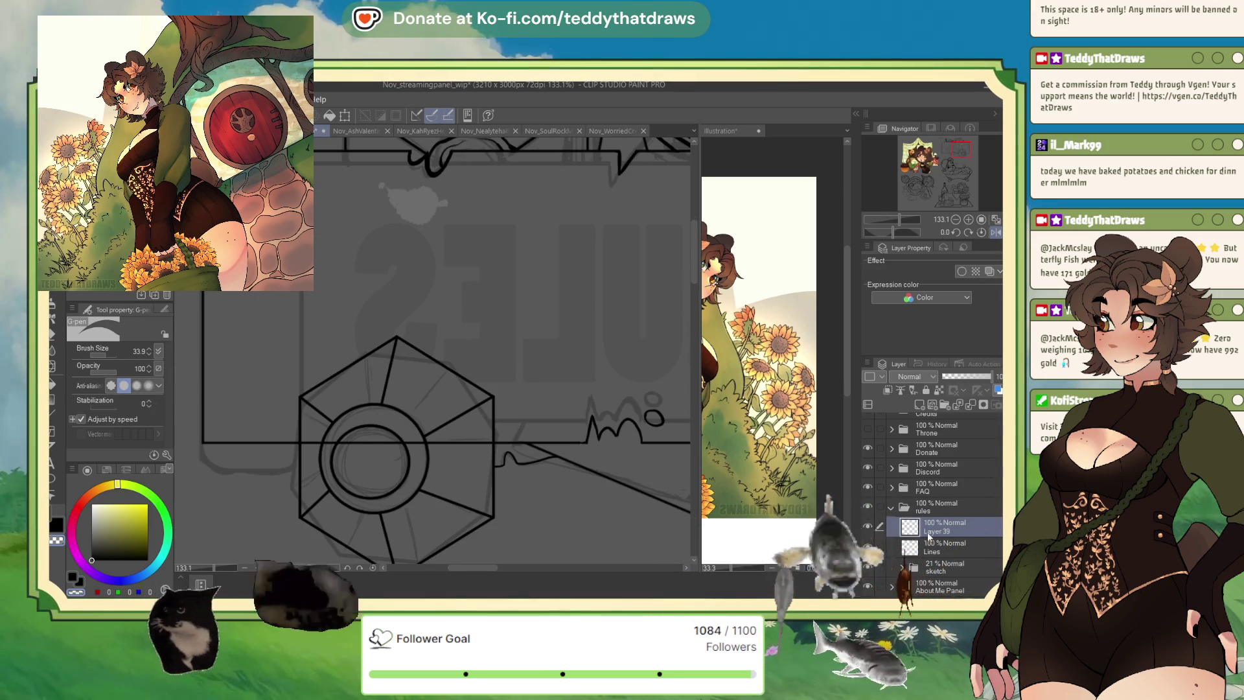
click(934, 548)
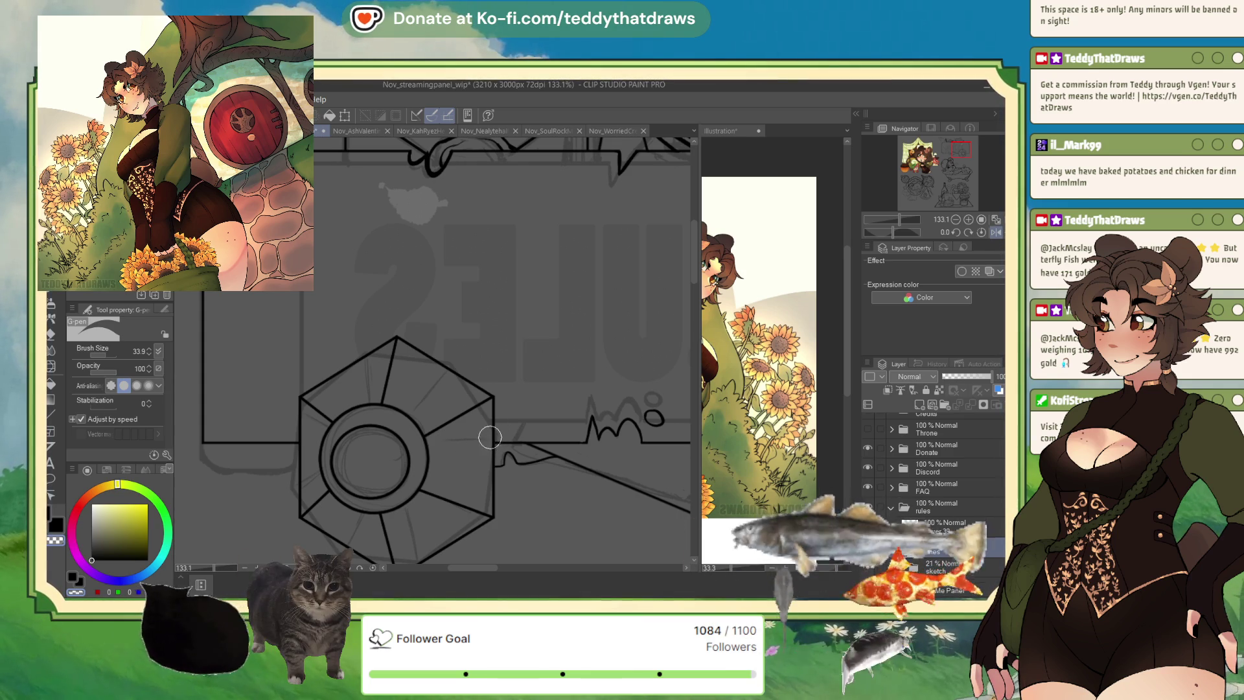
click(943, 527)
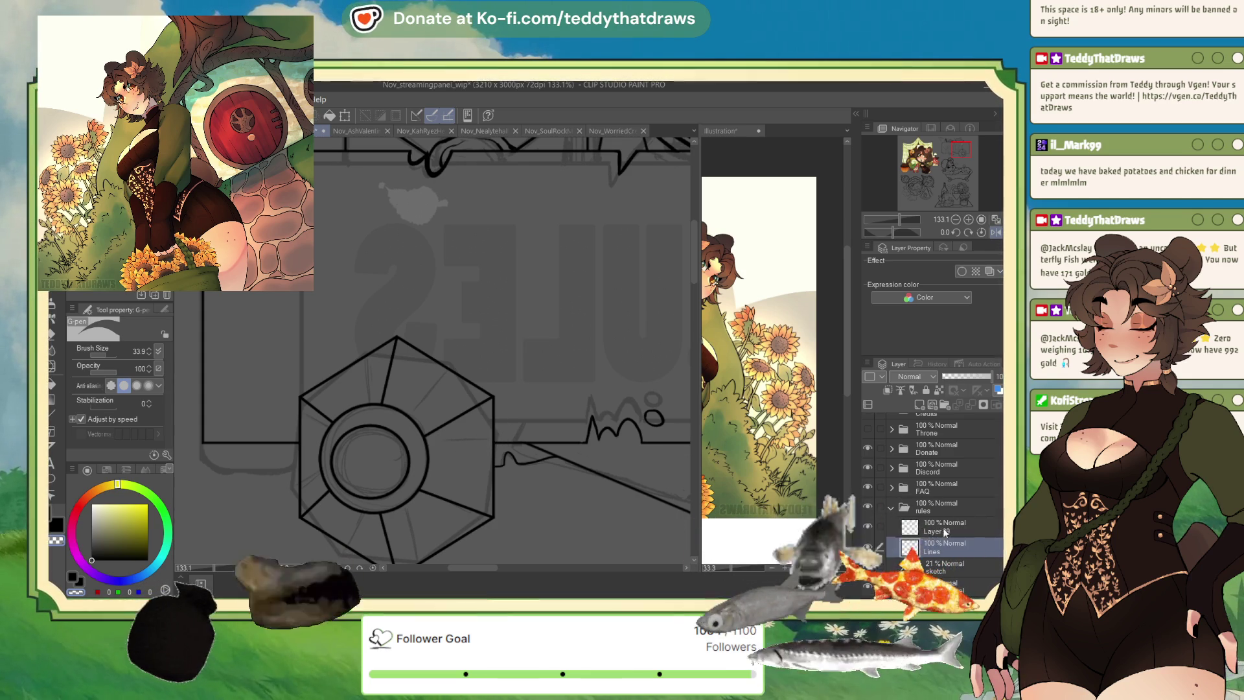
click(919, 403)
scroll(506, 305, down, 3)
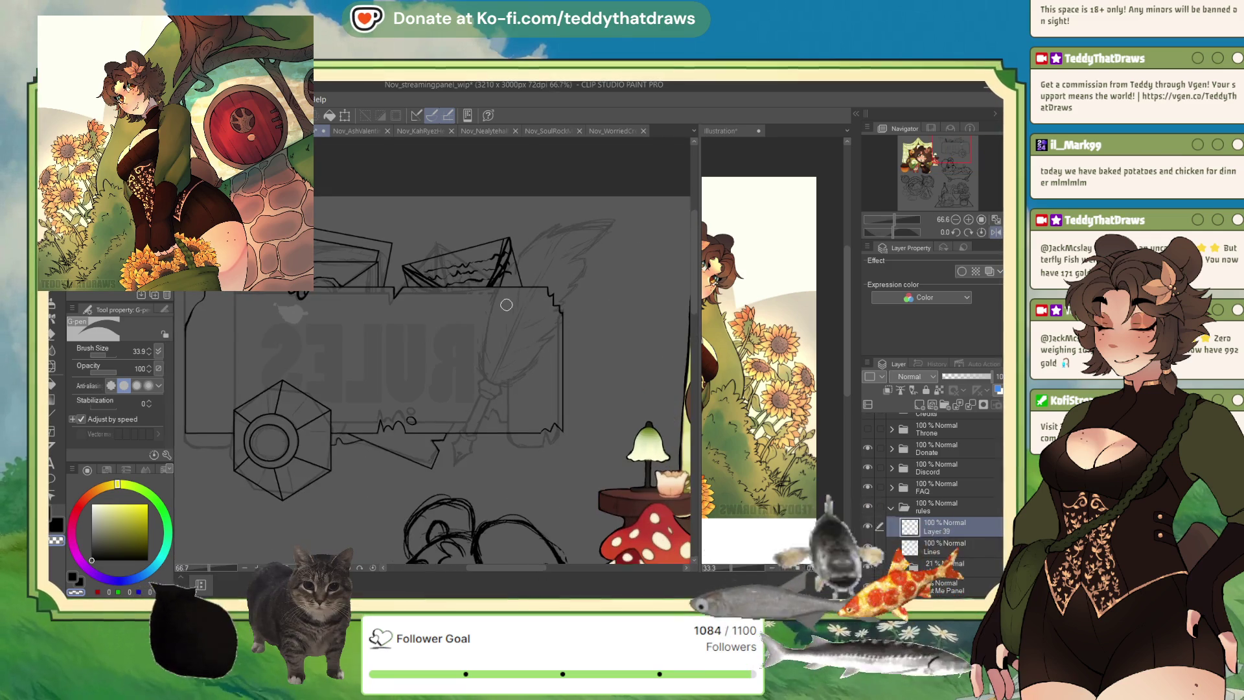
scroll(506, 304, up, 1)
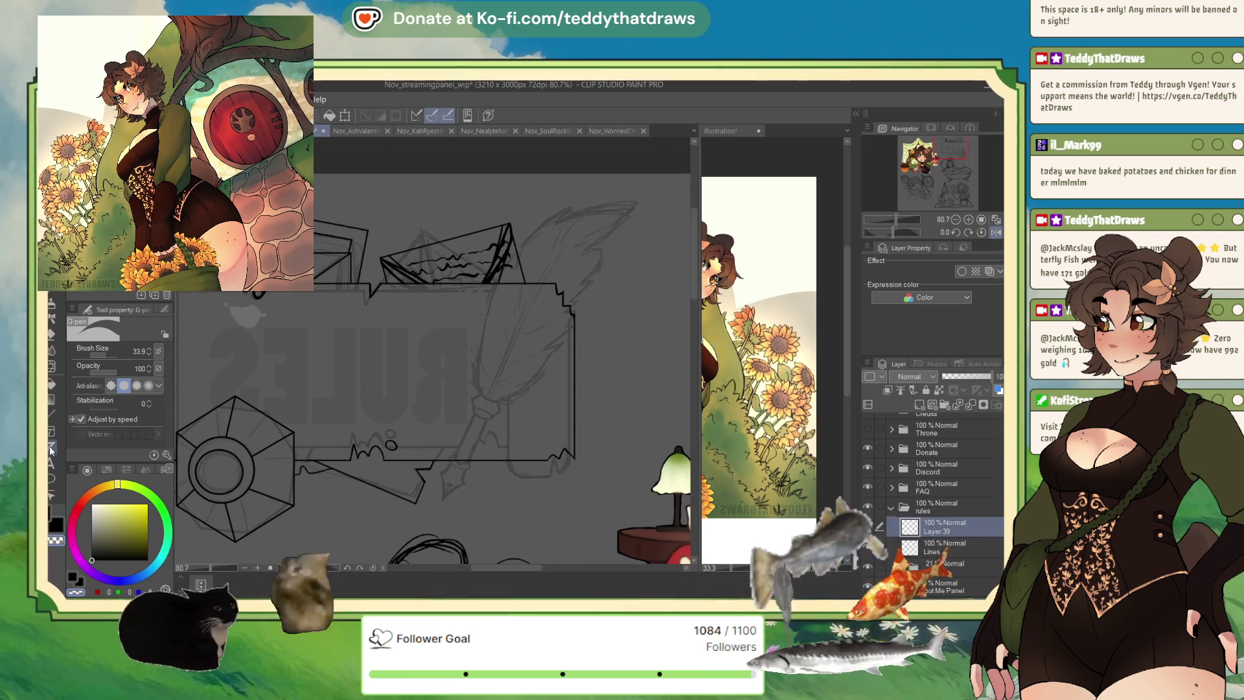
click(51, 448)
- Lay a symmetrical ruler along the quill, tilt the view to -60°, and ink the first quill strokes
drag(443, 502, 582, 220)
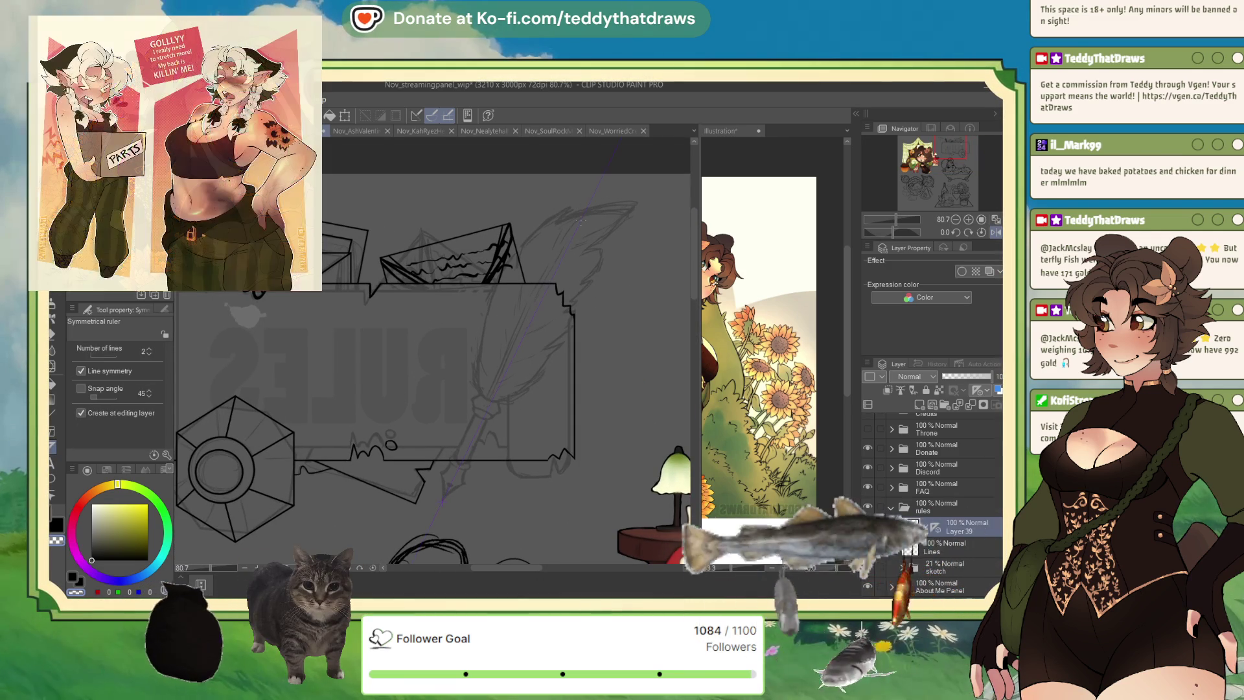
scroll(481, 416, up, 2)
key(p)
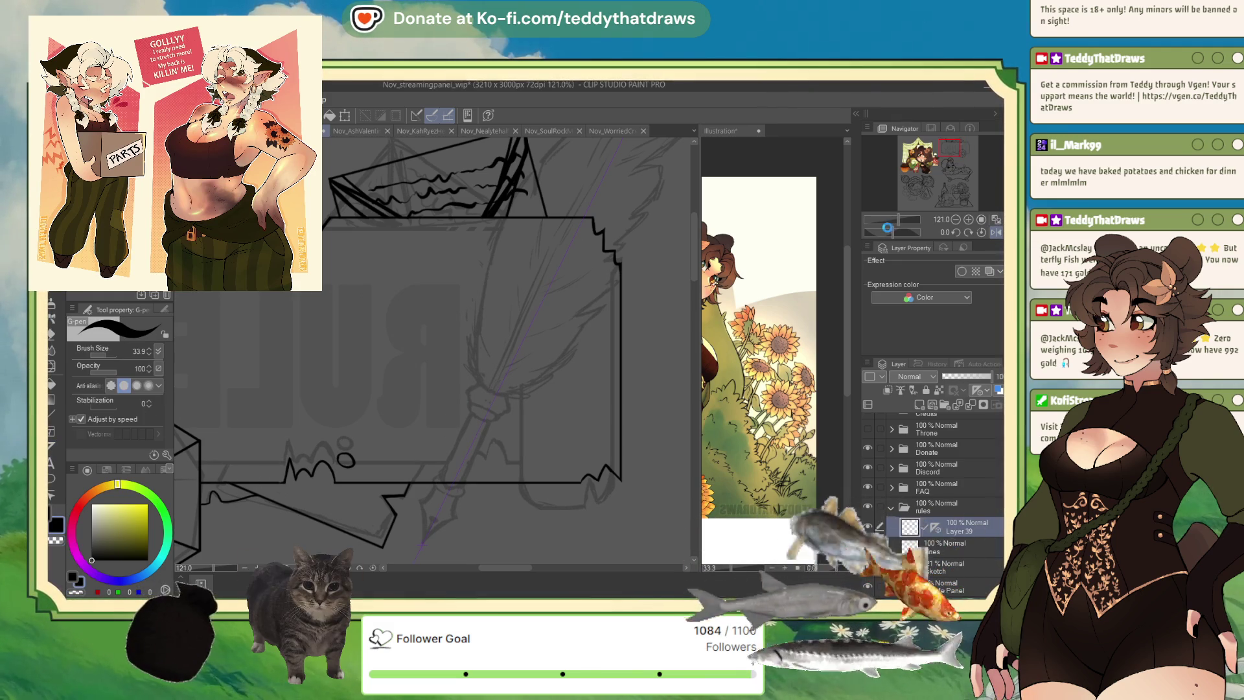
drag(882, 227, 869, 228)
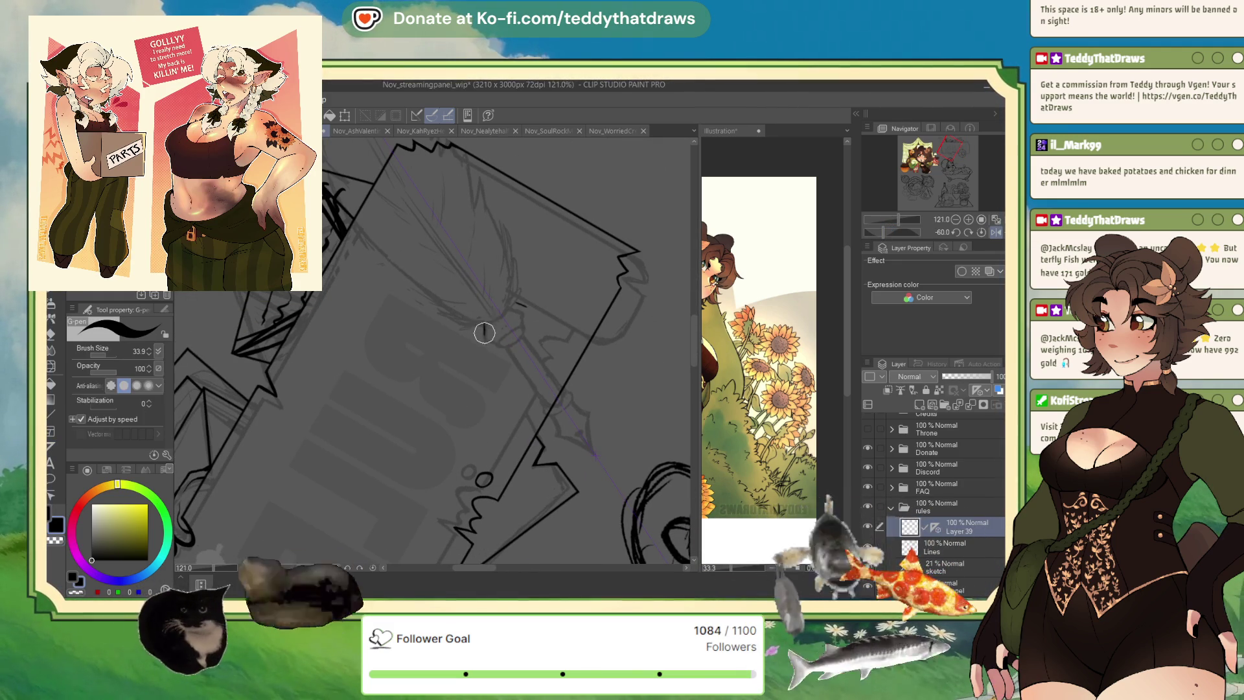
mouse_move(517, 303)
mouse_down()
mouse_move(528, 319)
mouse_move(485, 328)
mouse_move(510, 334)
mouse_up()
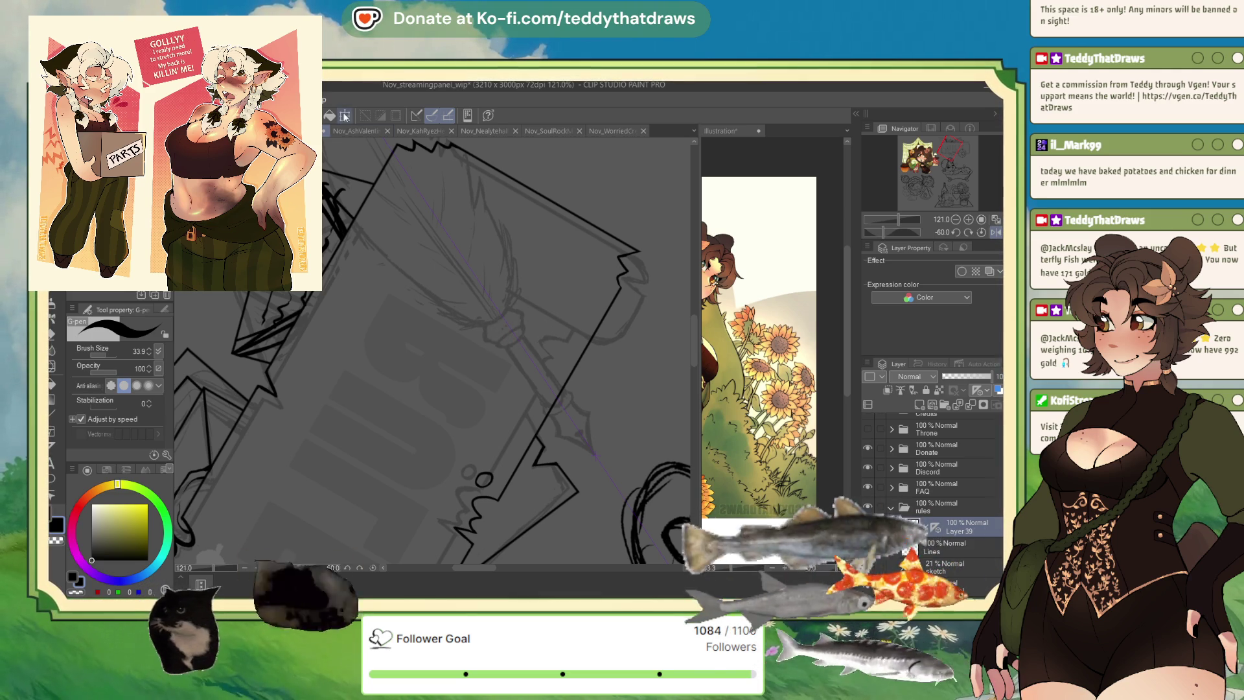
key(ctrl+t)
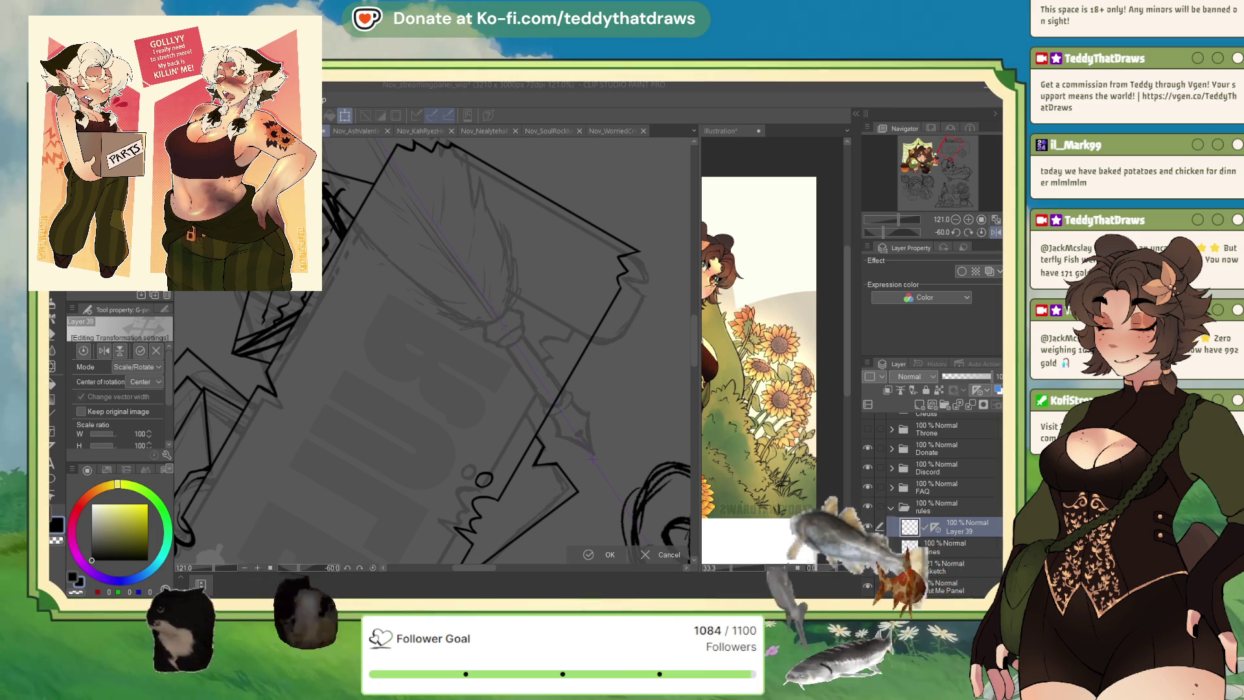
key(Return)
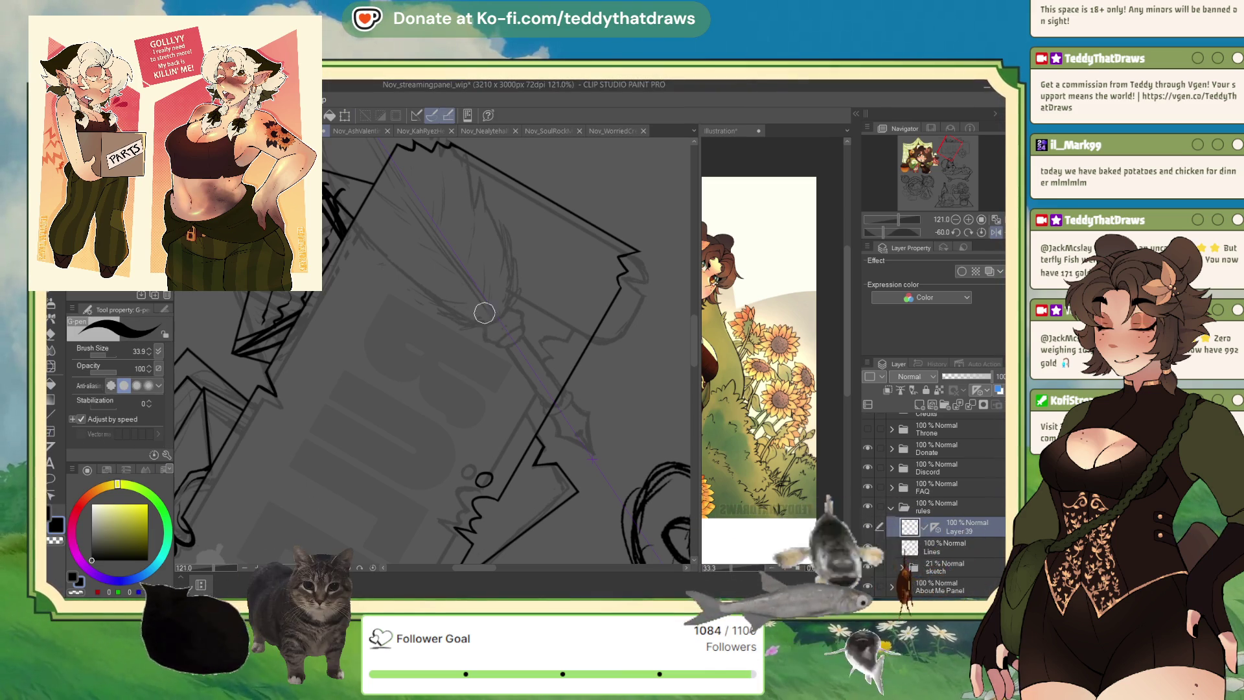
- Ink the small mirrored collar shape on the quill shaft, rotating the view to stand it vertical
drag(488, 324, 494, 340)
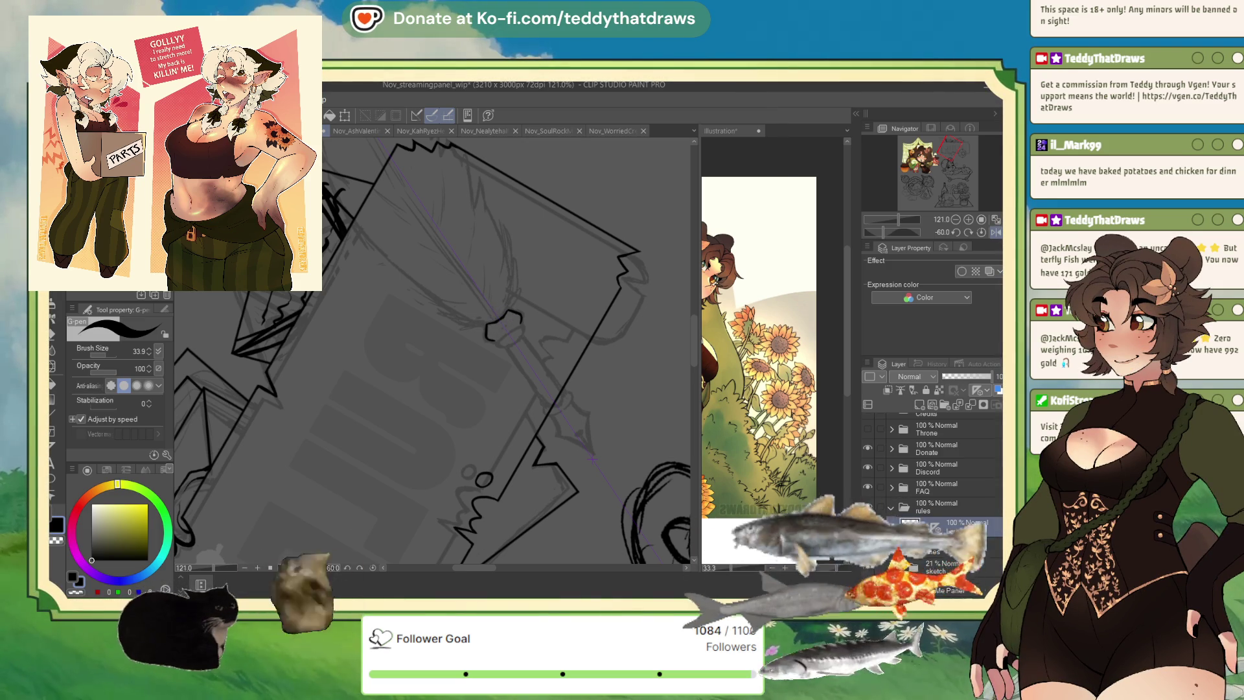
drag(505, 317, 515, 327)
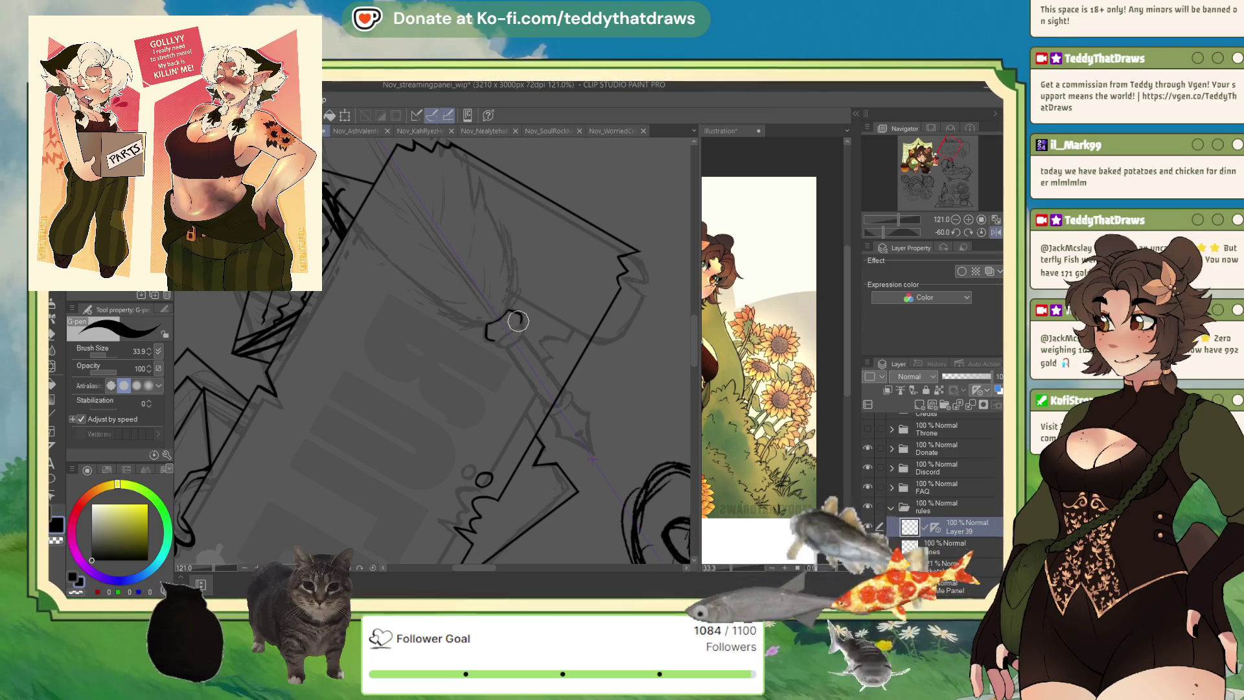
mouse_move(519, 315)
mouse_down()
mouse_move(494, 332)
mouse_move(521, 325)
mouse_up()
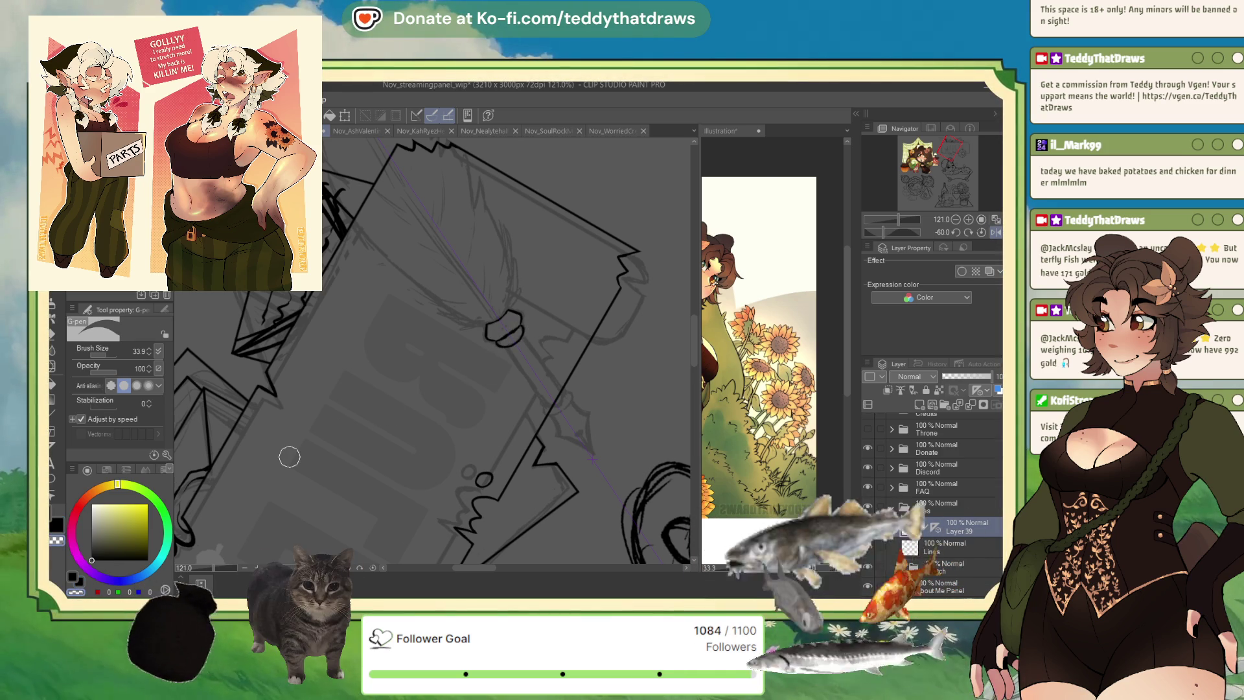
drag(888, 236, 895, 234)
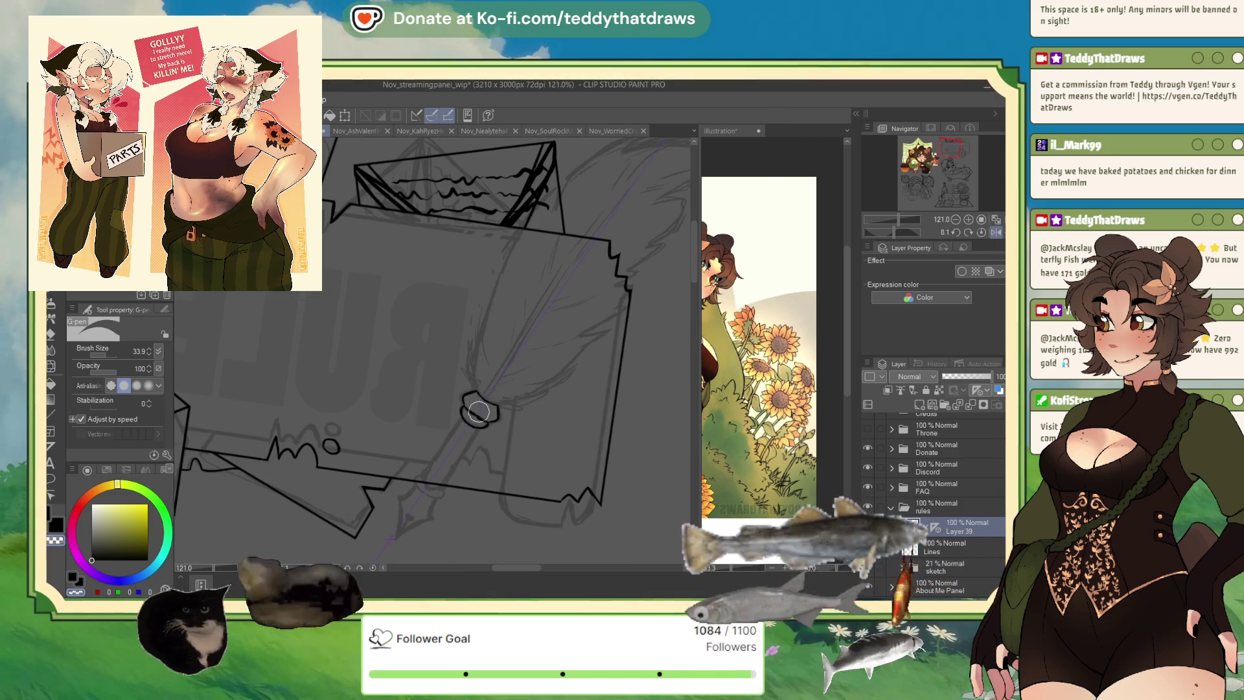
drag(484, 413, 468, 414)
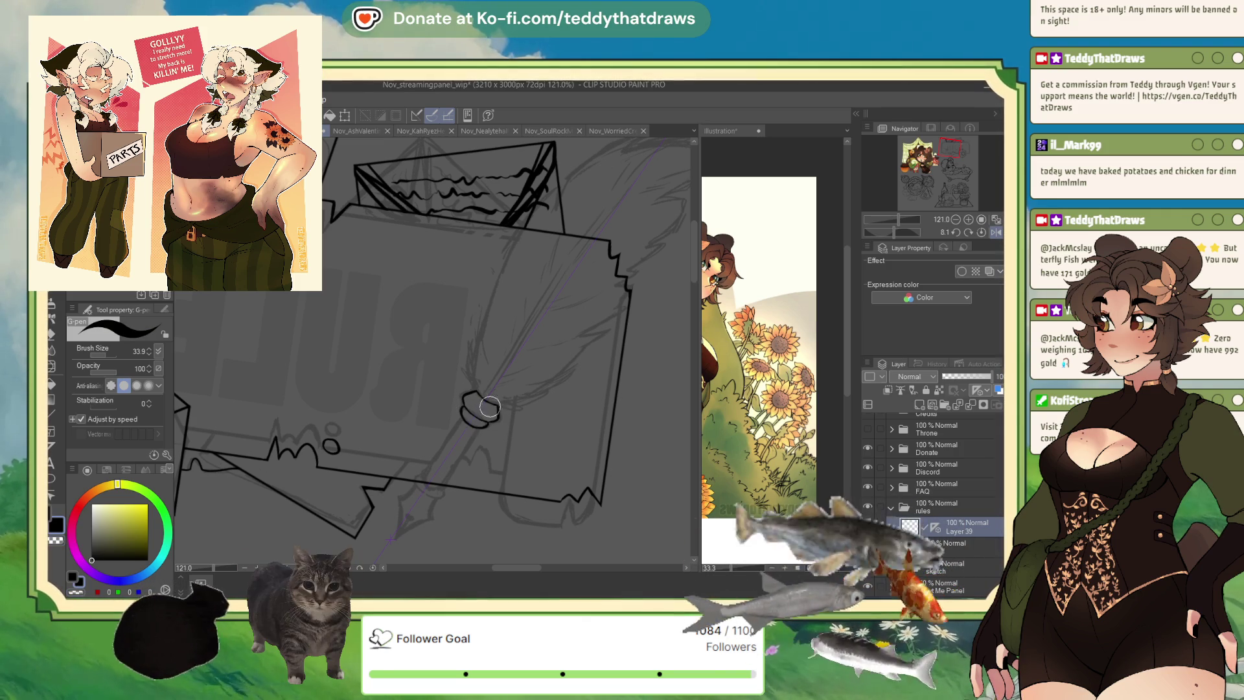
drag(892, 231, 888, 232)
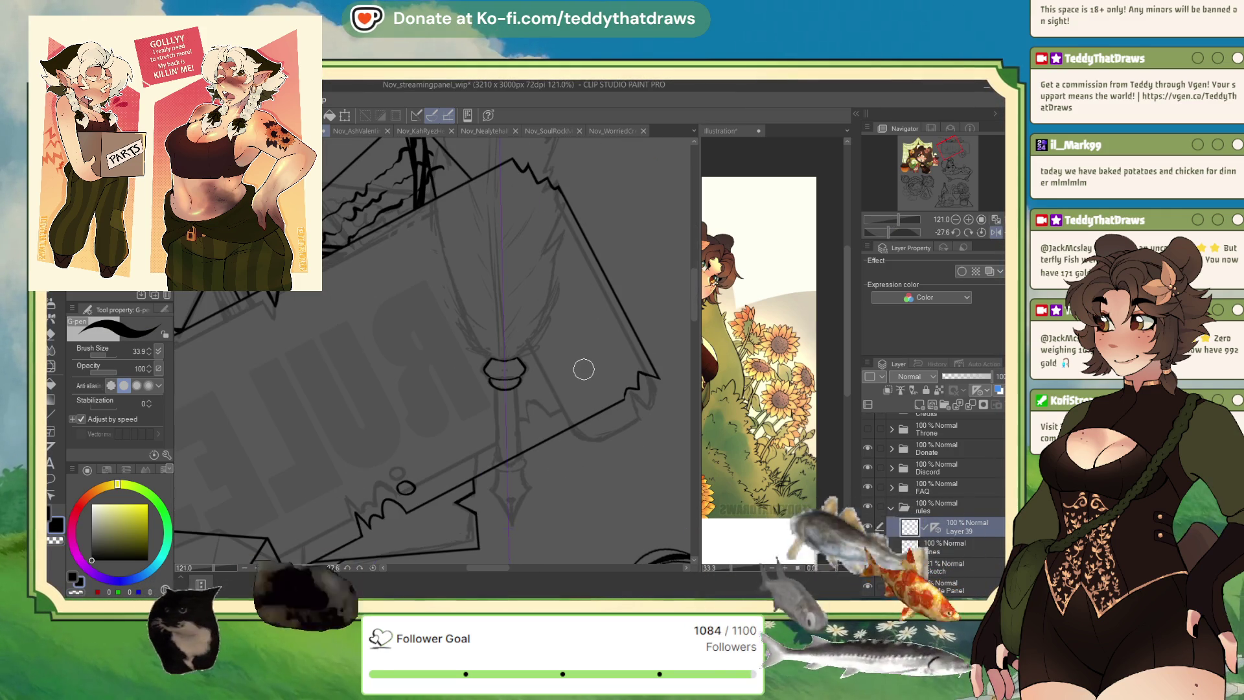
- Draw mirrored straight shaft lines at width 4.0 under the bulb, plus a short horizontal line
click(55, 403)
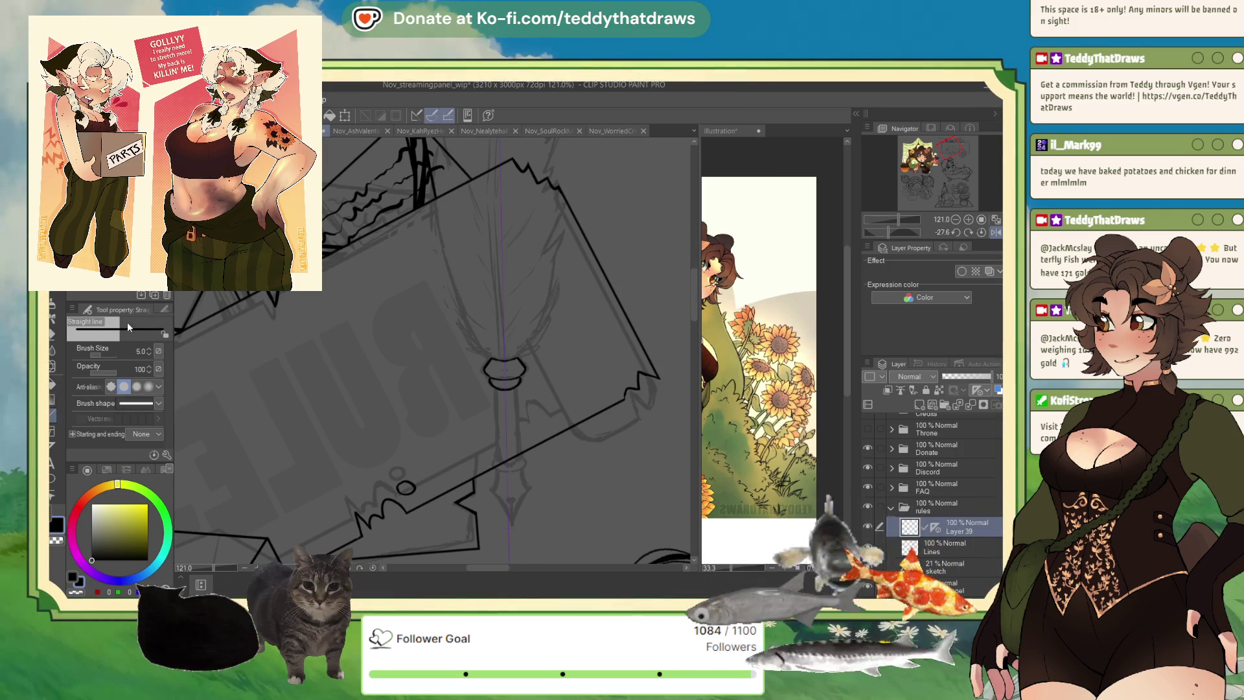
click(149, 354)
click(149, 354)
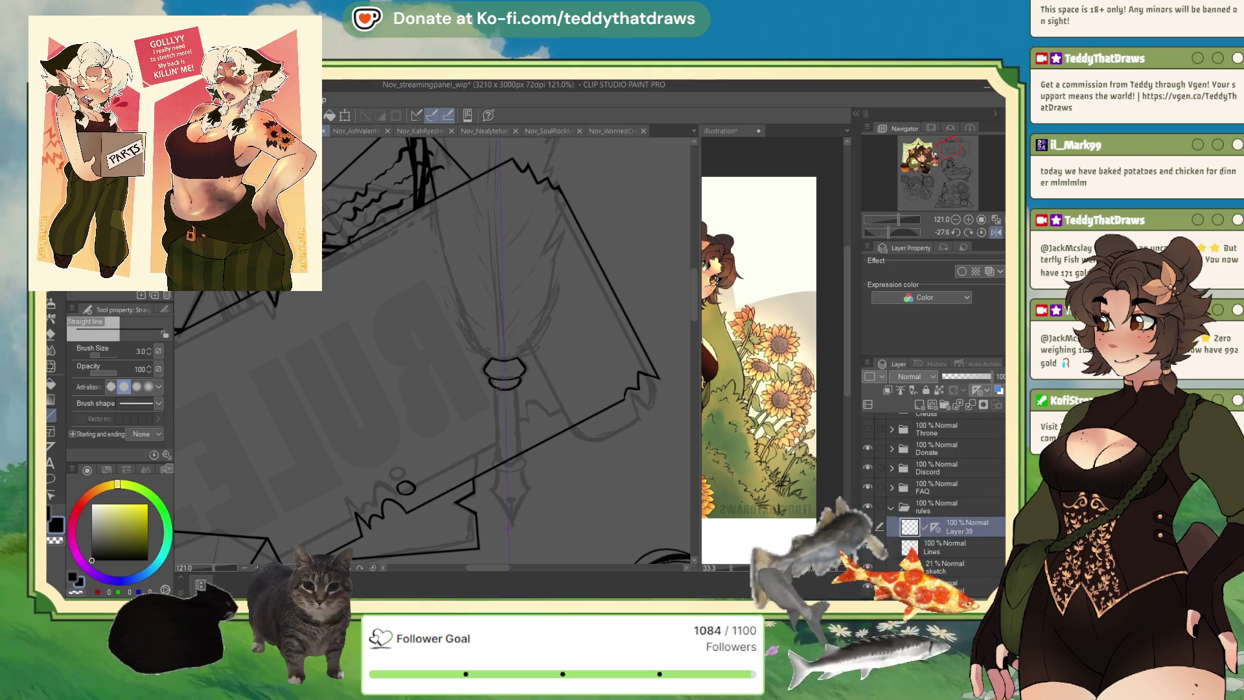
key(ctrl+z)
key(ctrl+z)
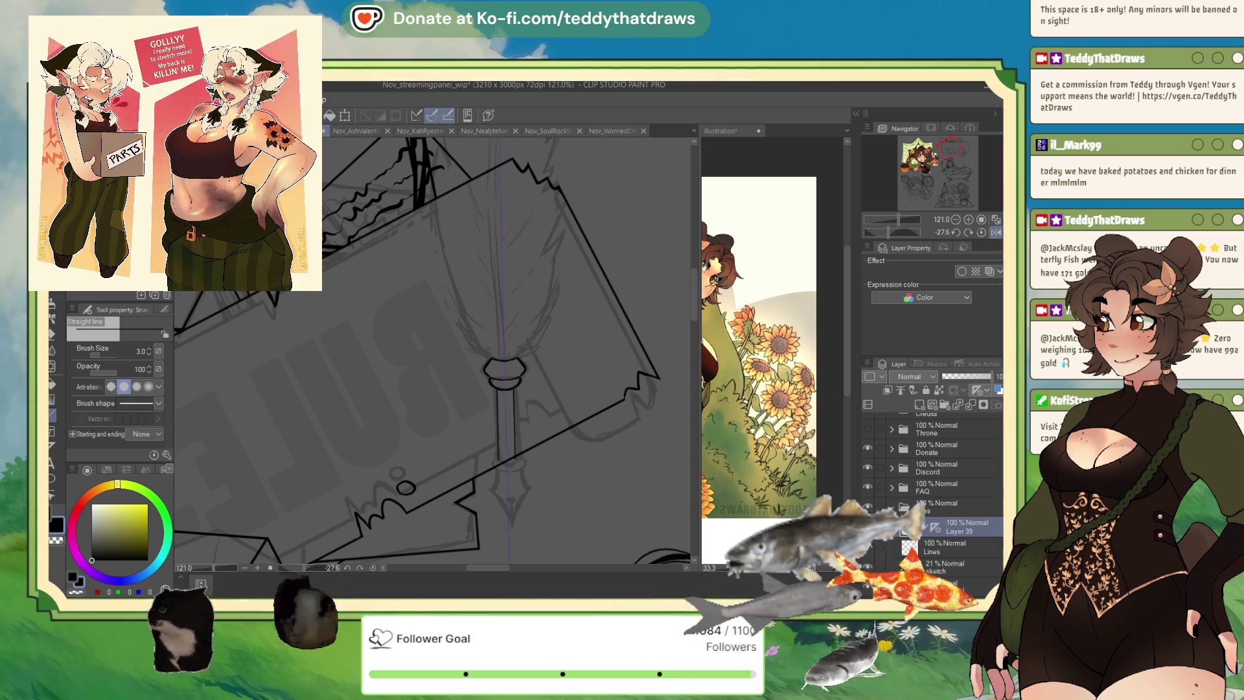
click(149, 348)
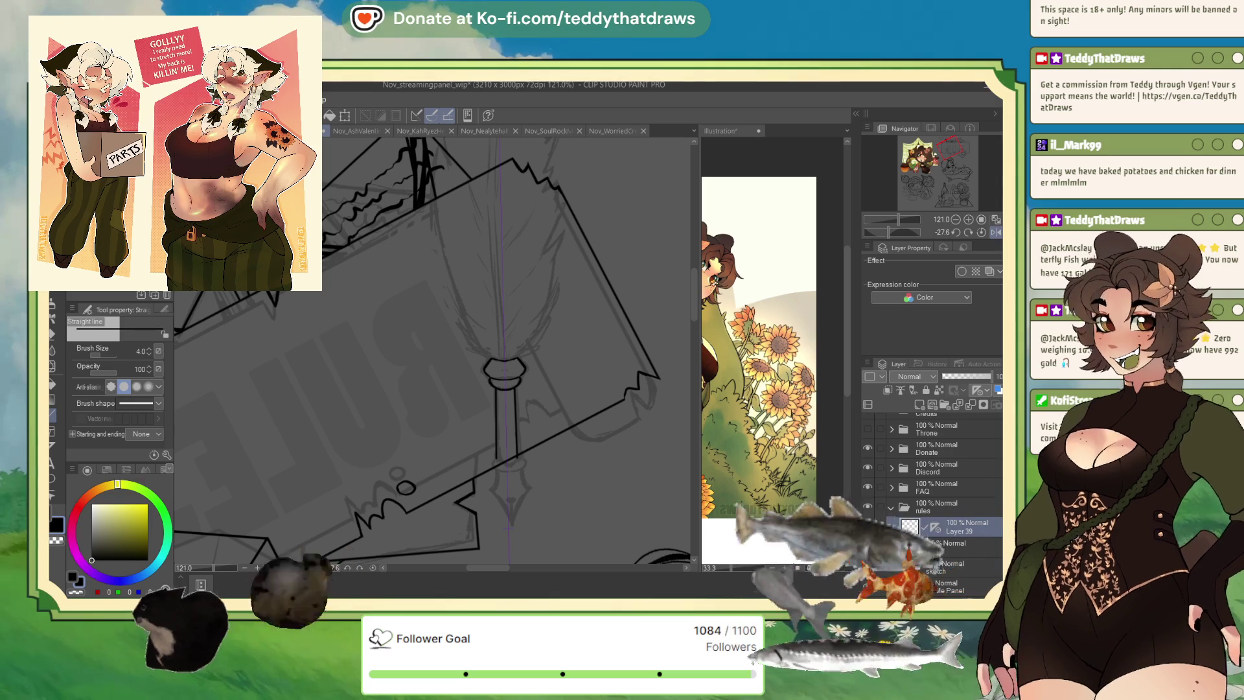
key(ctrl+z)
drag(496, 389, 497, 454)
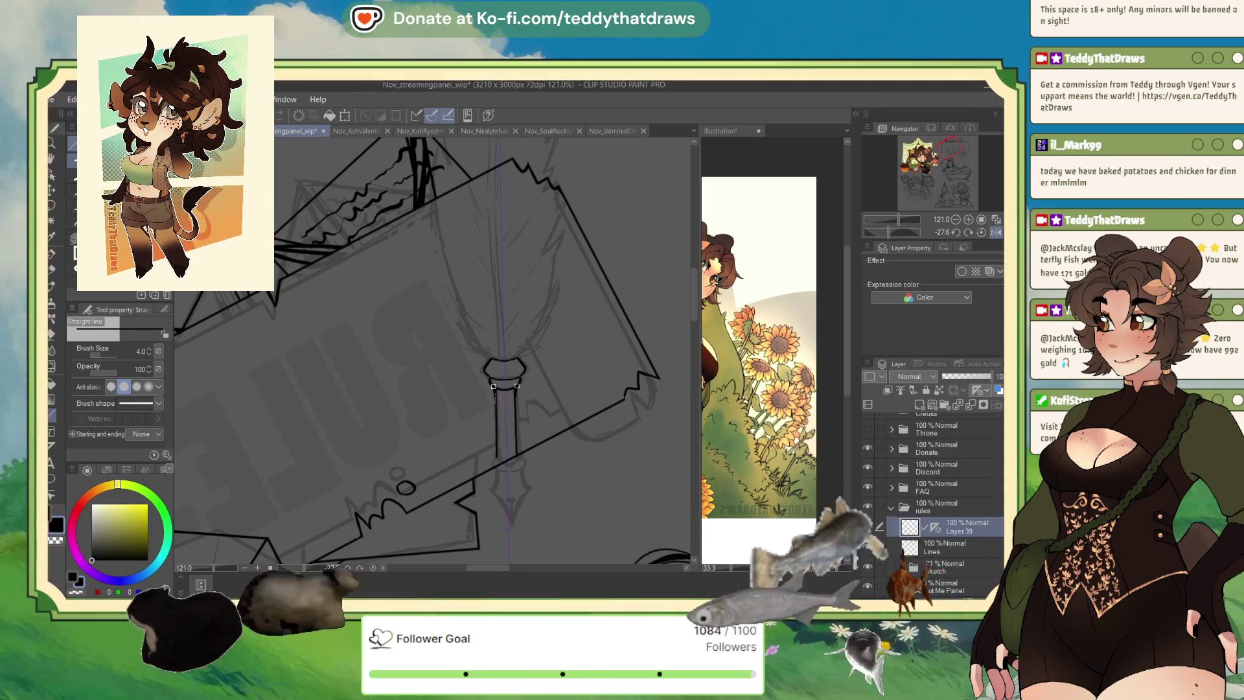
drag(492, 386, 517, 385)
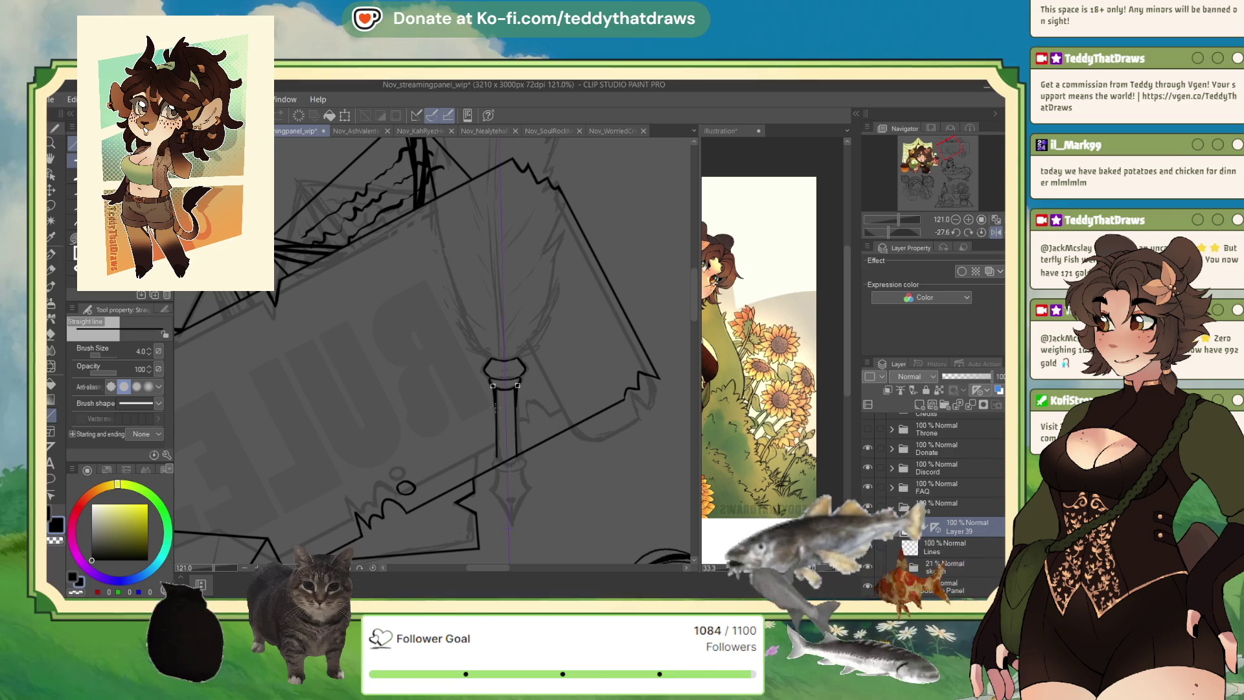
- Ink a ring around the shaft's lower joint with the G-pen at a steeper canvas angle
click(55, 251)
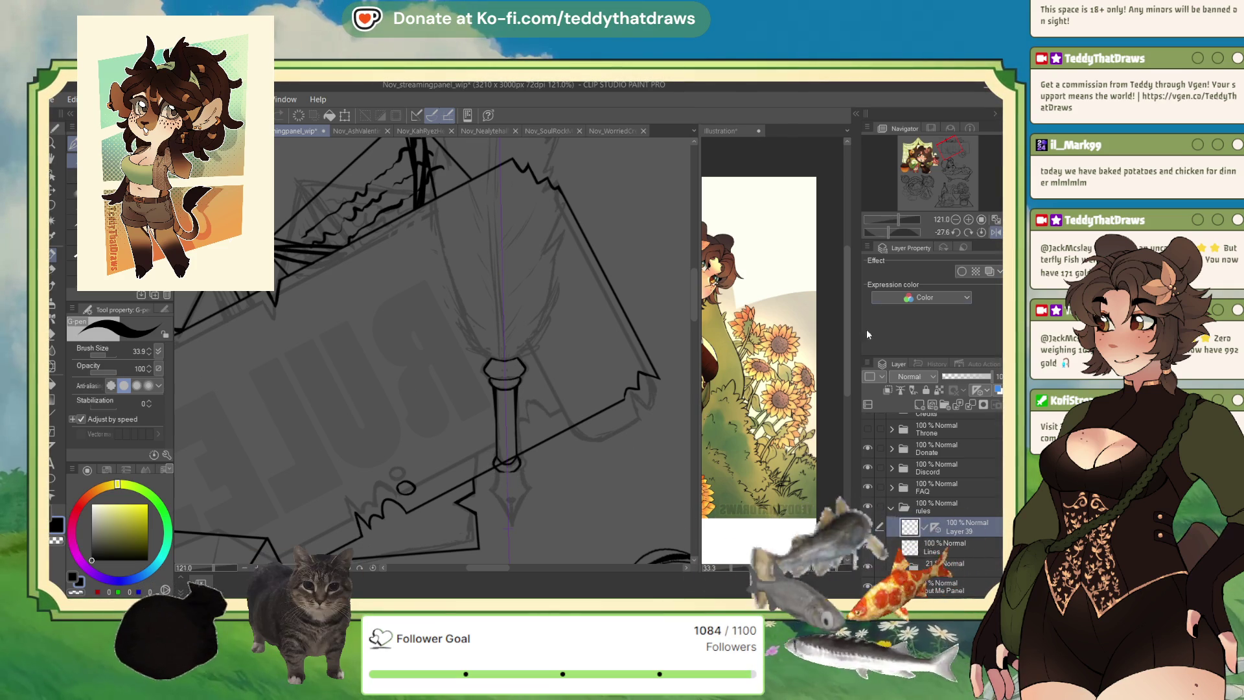
drag(891, 232, 882, 232)
scroll(453, 438, up, 1)
scroll(453, 438, up, 4)
mouse_move(547, 451)
mouse_down()
mouse_move(584, 448)
mouse_move(541, 486)
mouse_up()
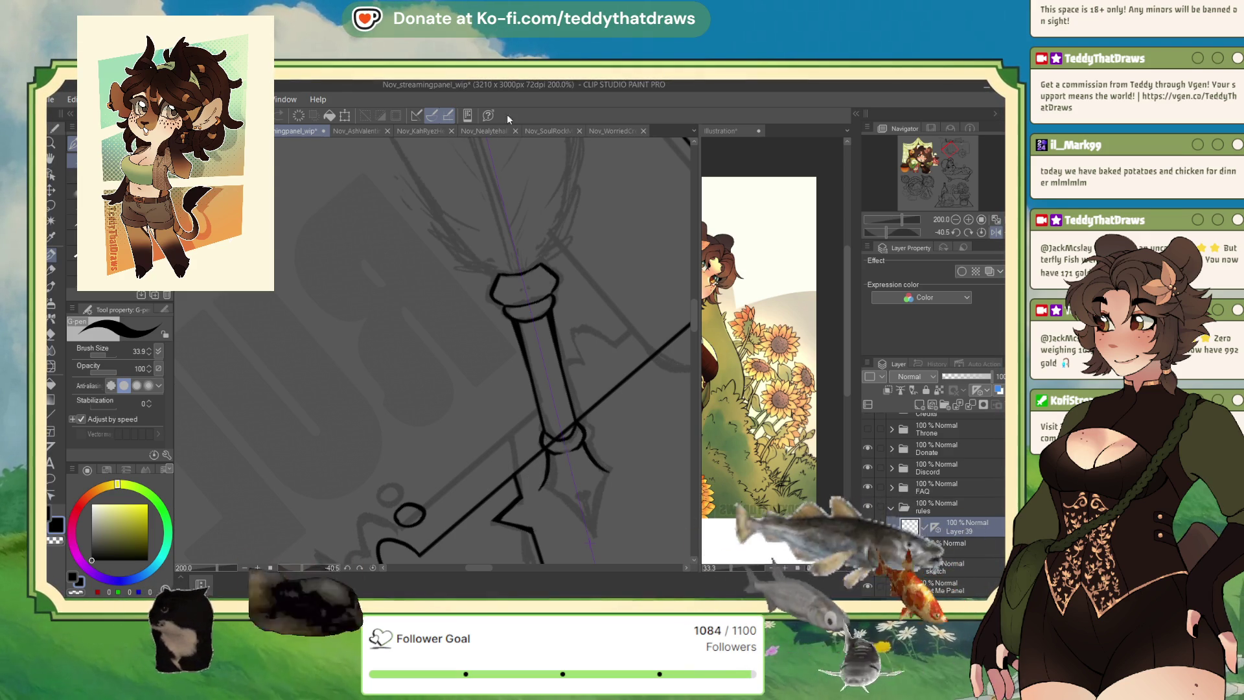
- Ink a small heart-shaped vent on the quill's nib
scroll(603, 214, down, 3)
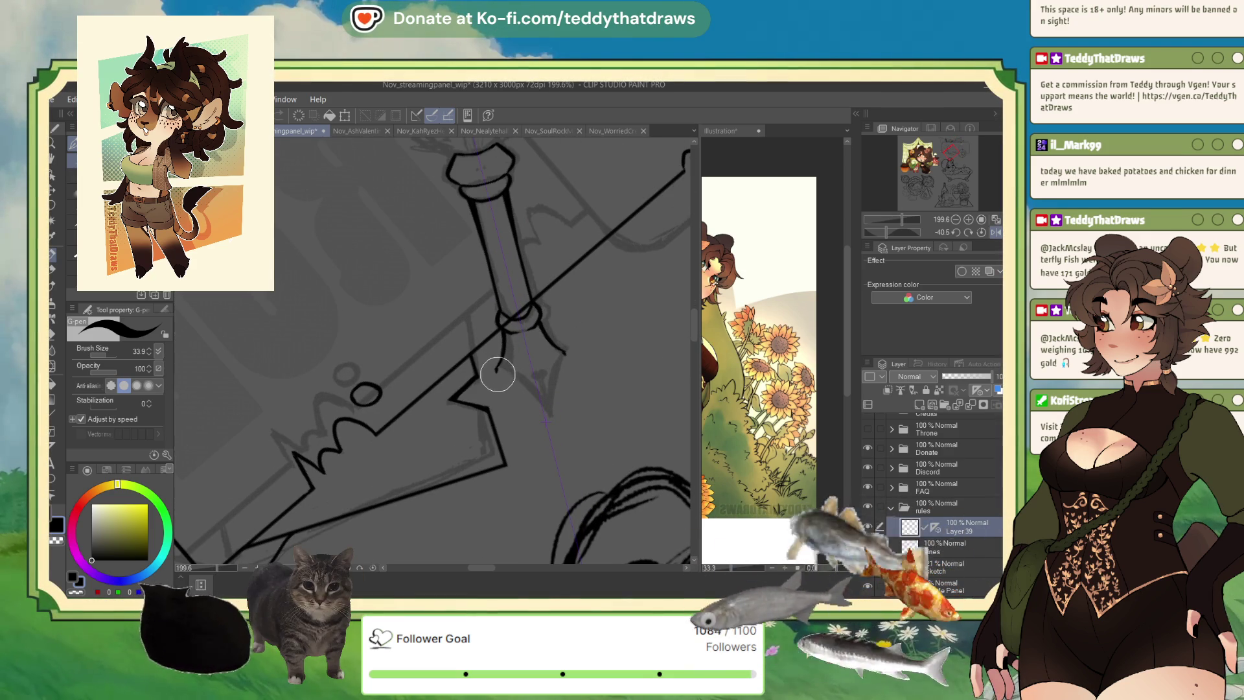
drag(497, 371, 543, 422)
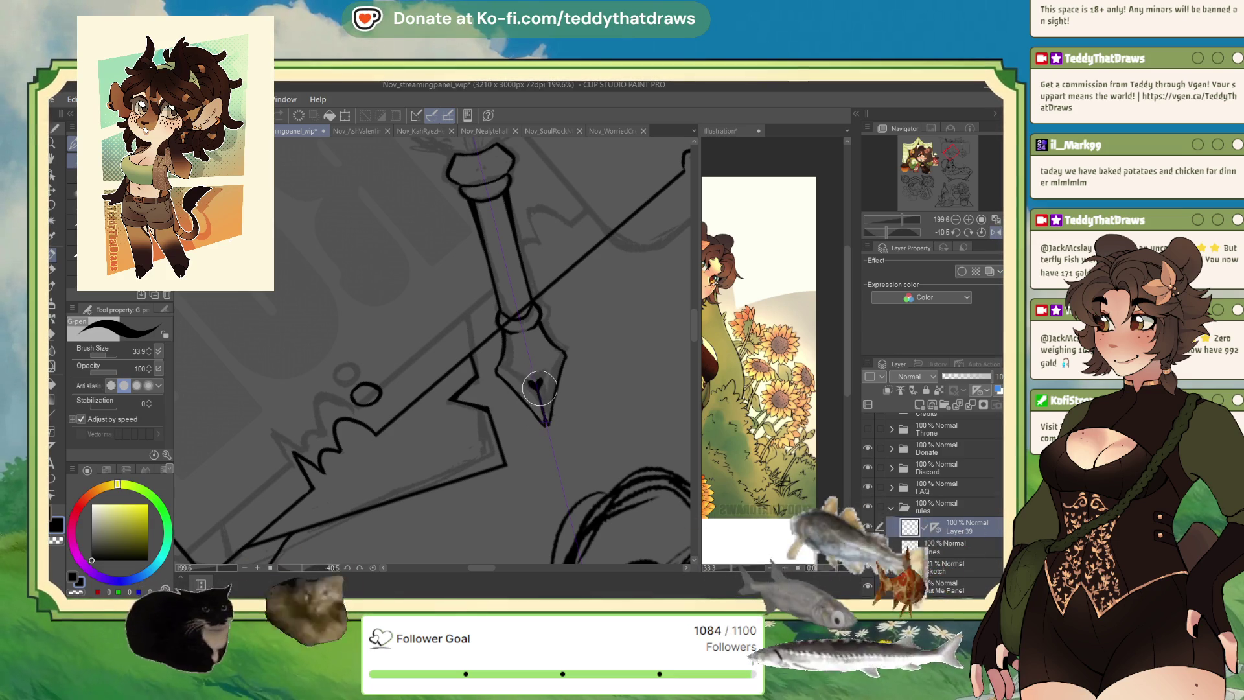
scroll(542, 396, down, 5)
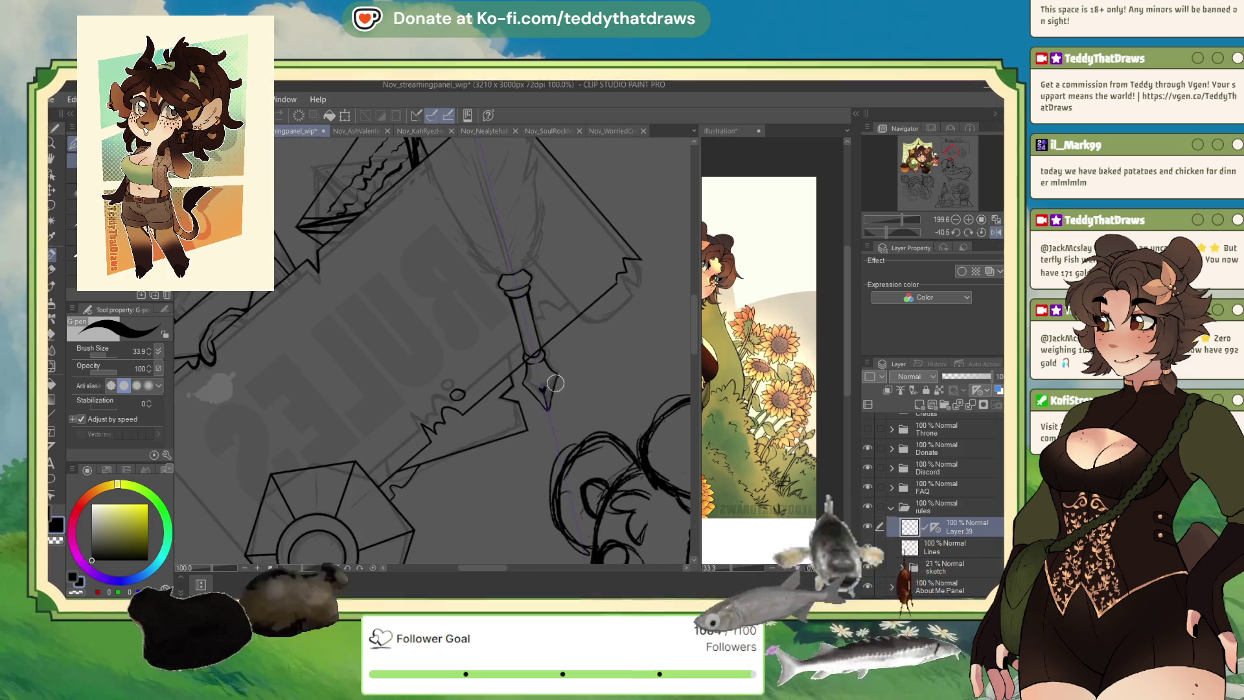
scroll(548, 399, down, 2)
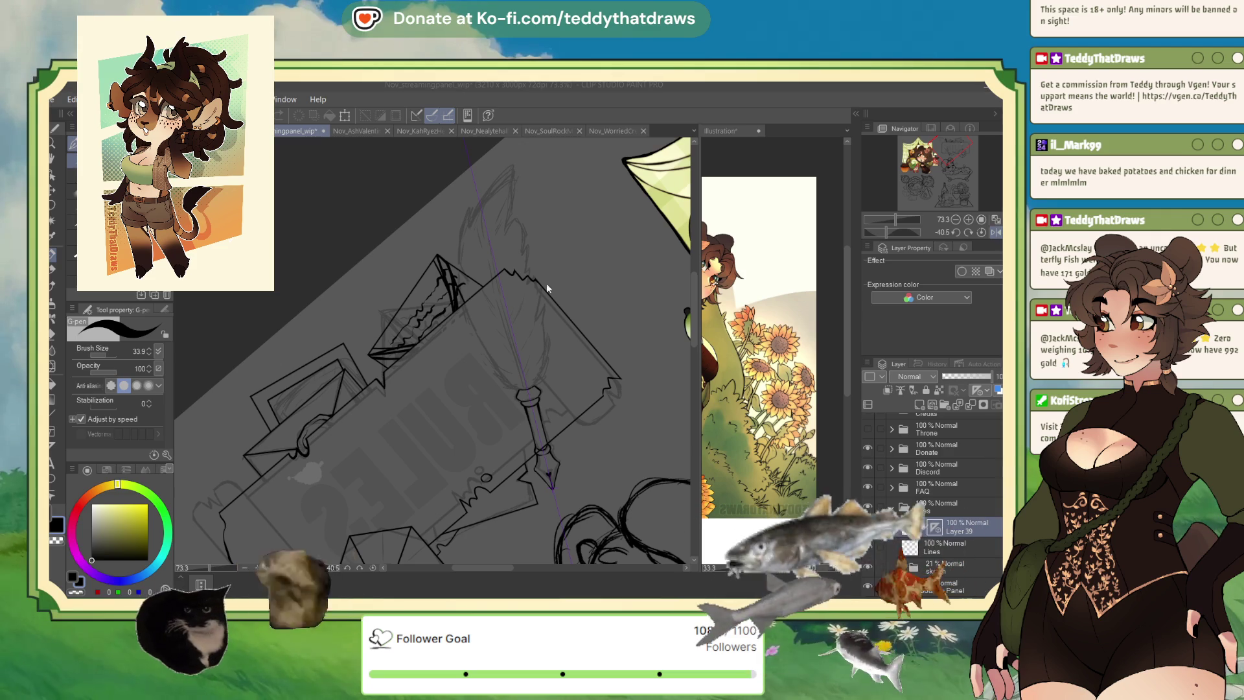
scroll(512, 288, down, 3)
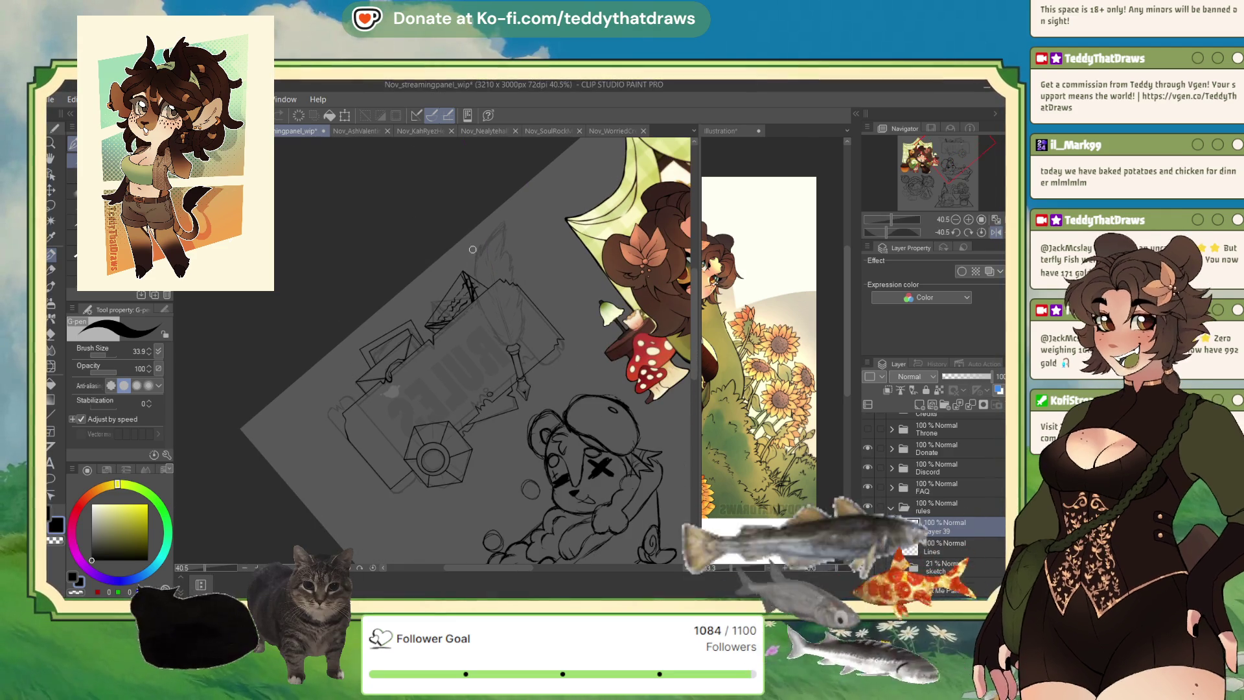
scroll(494, 319, down, 2)
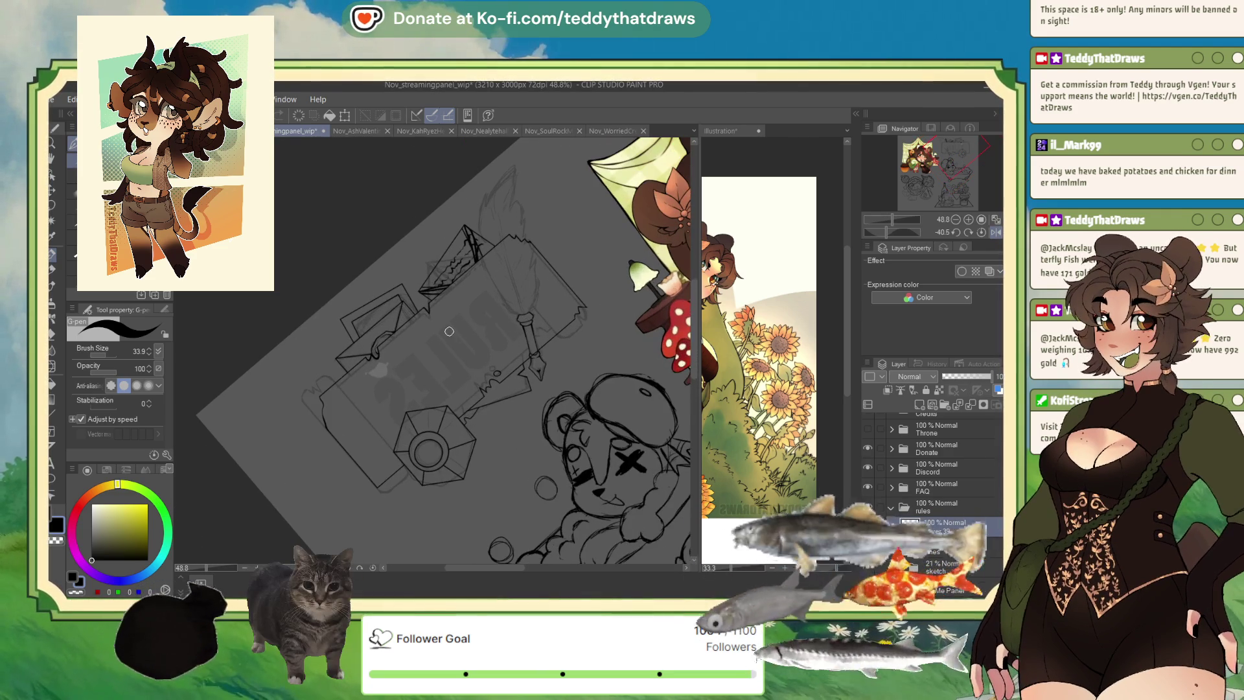
- Reset the canvas rotation to upright and save the panel file
click(982, 232)
scroll(994, 237, up, 2)
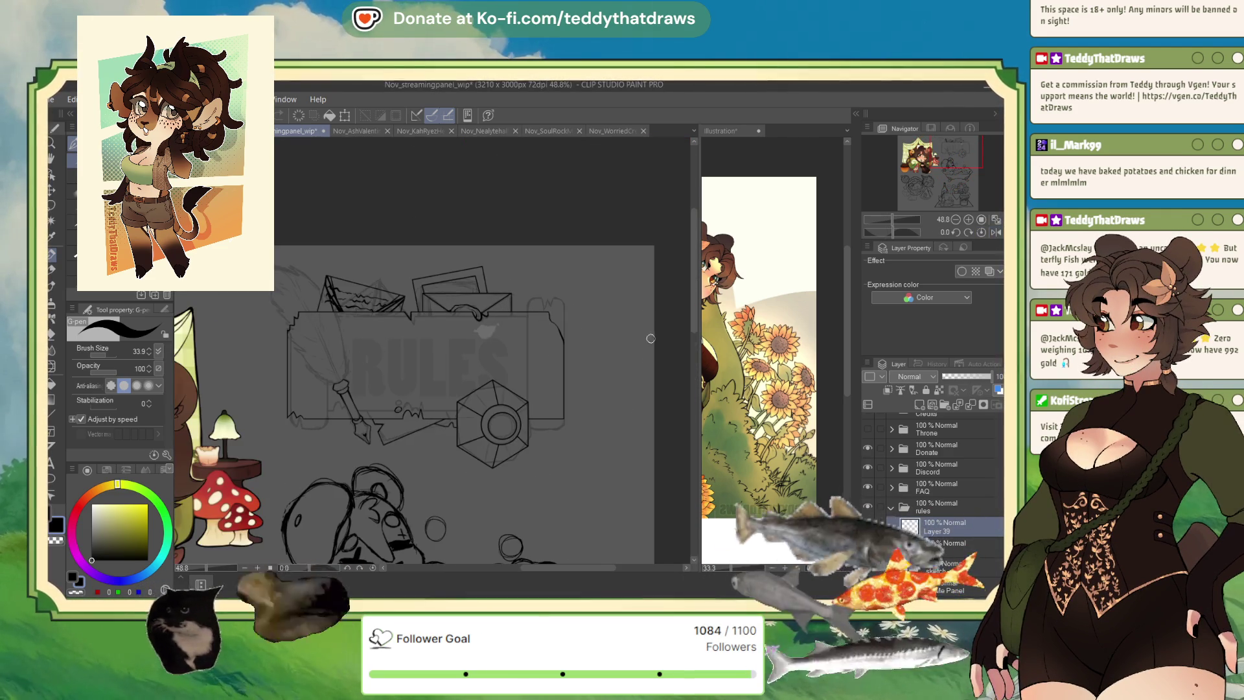
scroll(548, 354, down, 3)
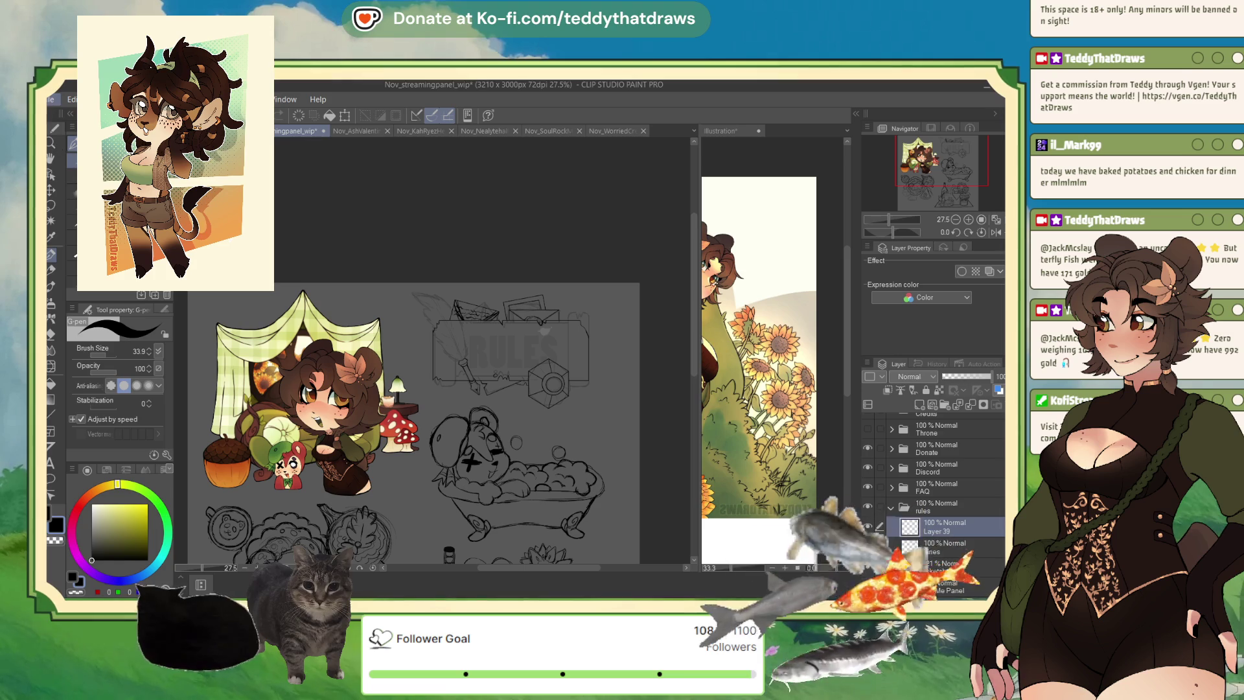
key(ctrl+s)
- Fade the sketch layer to 16% opacity and reselect Layer 39 for inking
scroll(532, 322, up, 1)
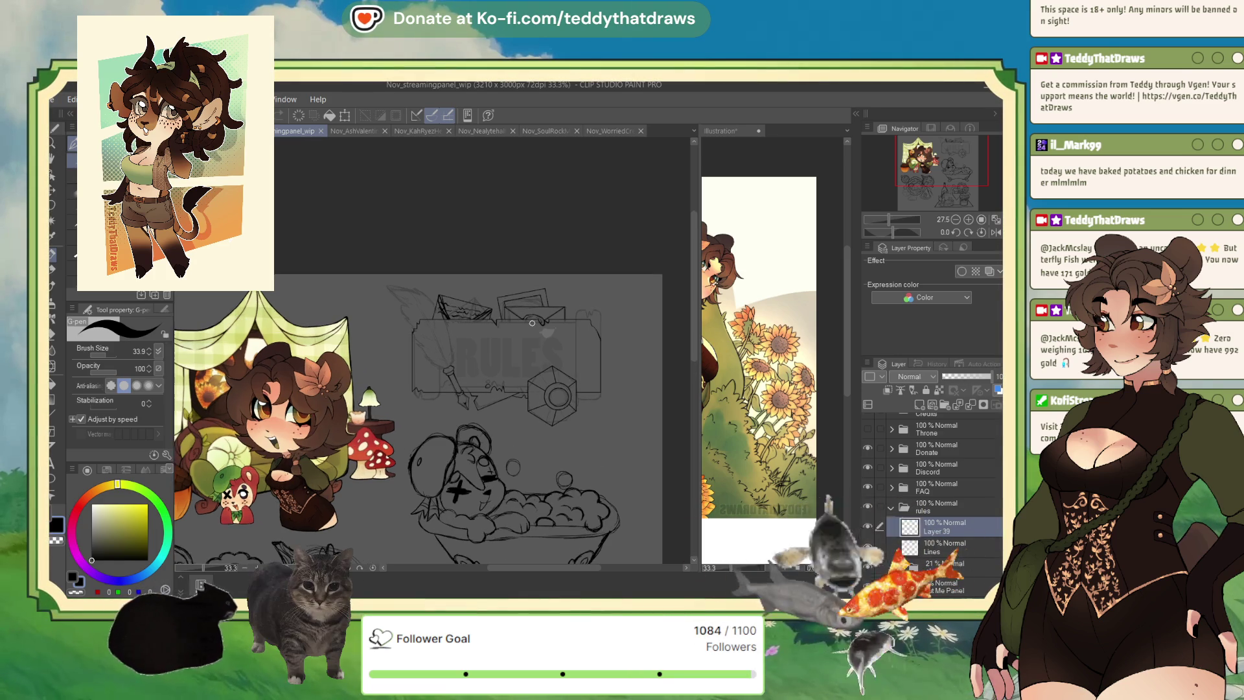
scroll(532, 323, up, 1)
click(953, 565)
drag(948, 379, 945, 379)
click(946, 527)
scroll(431, 300, up, 1)
scroll(431, 299, up, 1)
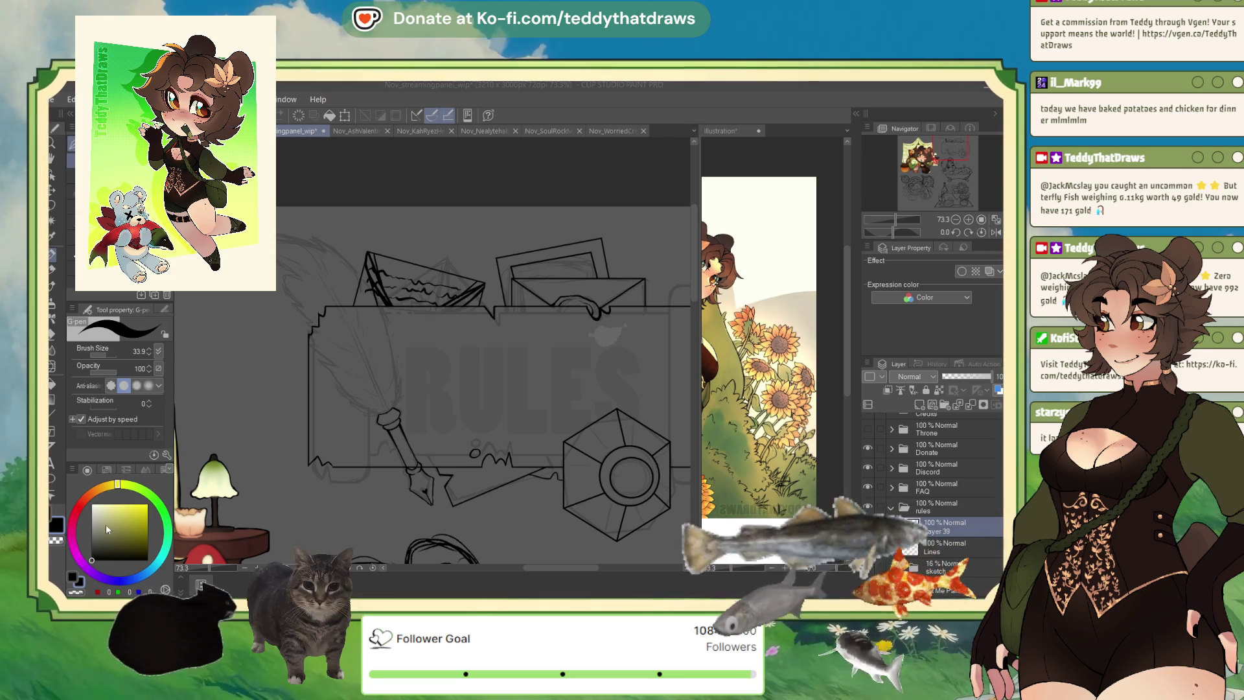
- Flip the canvas view horizontally and add a new layer above Lines for the feather
click(996, 232)
scroll(528, 275, up, 3)
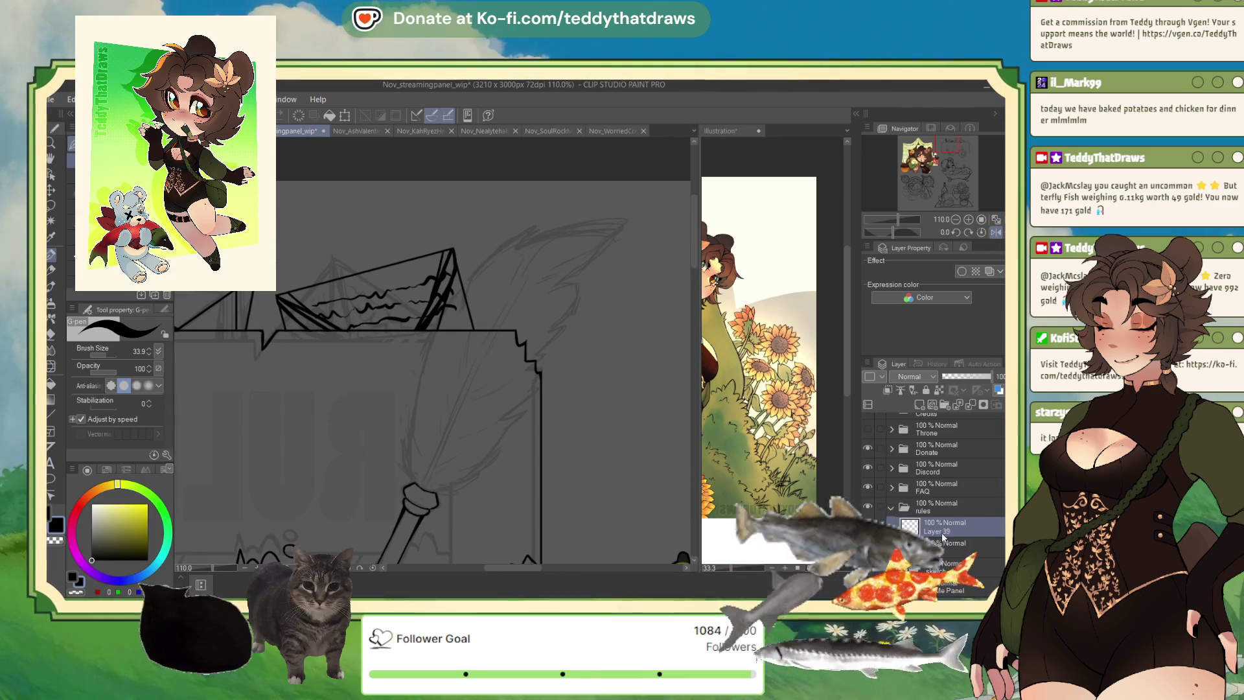
click(940, 548)
click(940, 526)
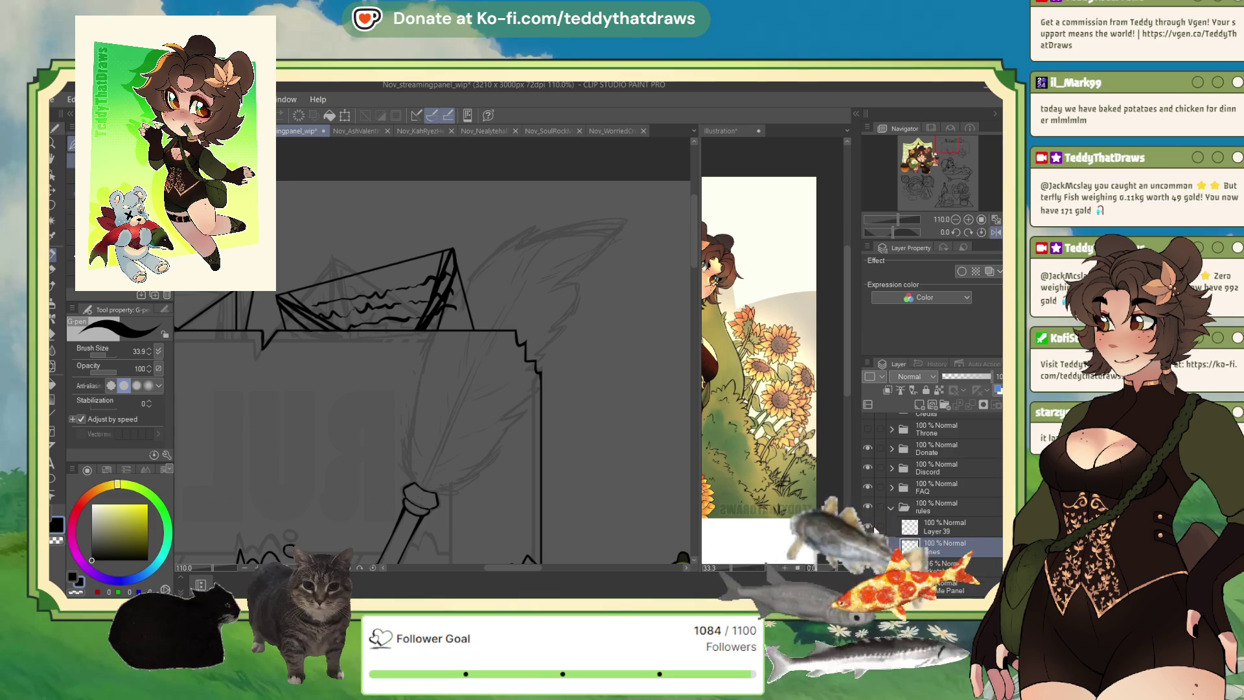
click(920, 404)
scroll(449, 306, up, 2)
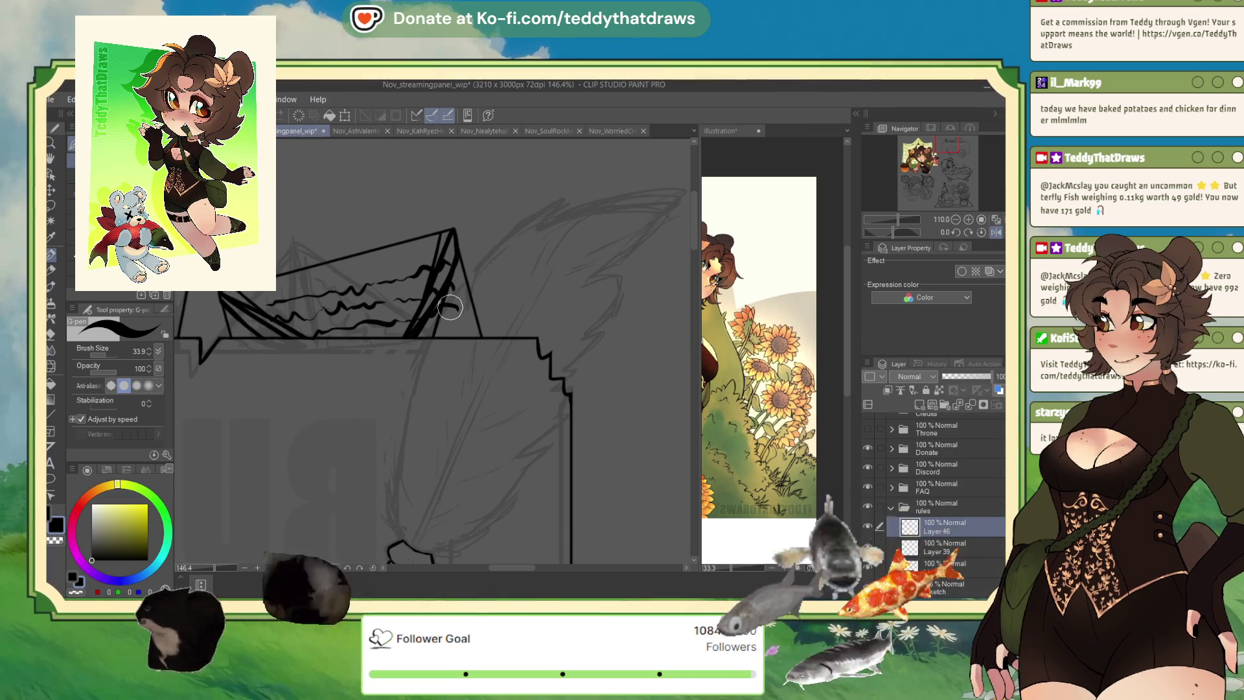
- Ink the feather's long curved edge, redoing it and building it from the lower end upward
drag(543, 208, 457, 292)
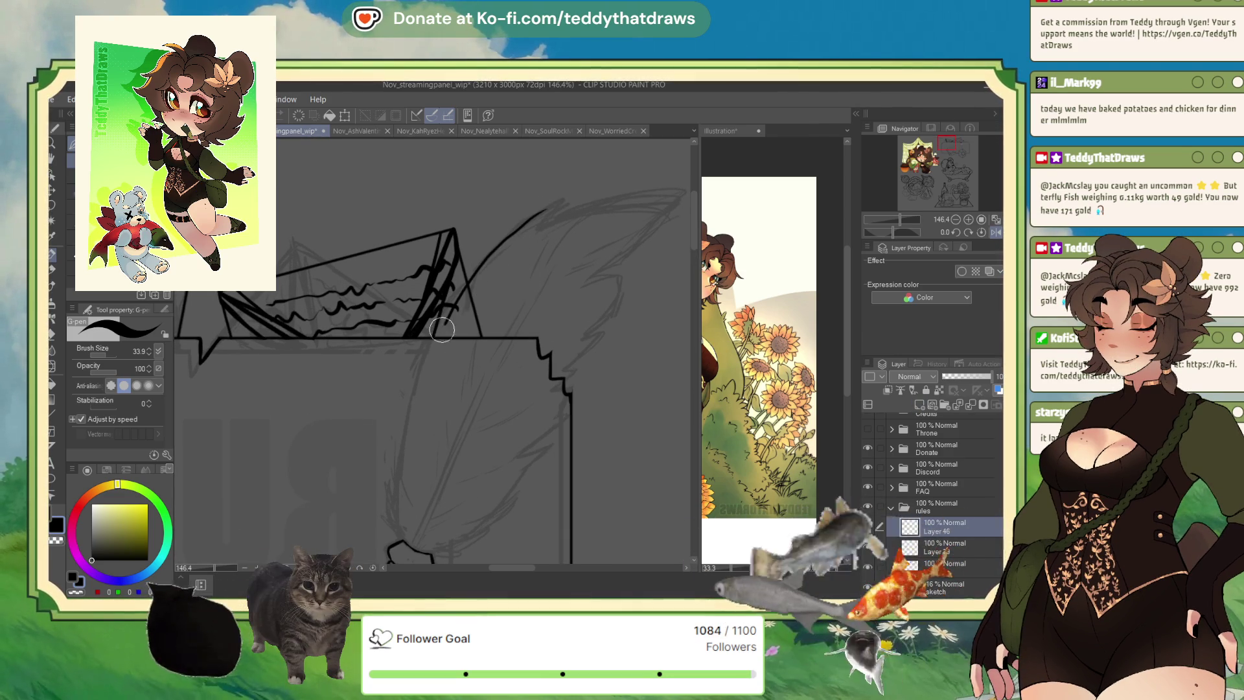
drag(422, 390, 386, 519)
key(ctrl+z)
drag(563, 199, 390, 503)
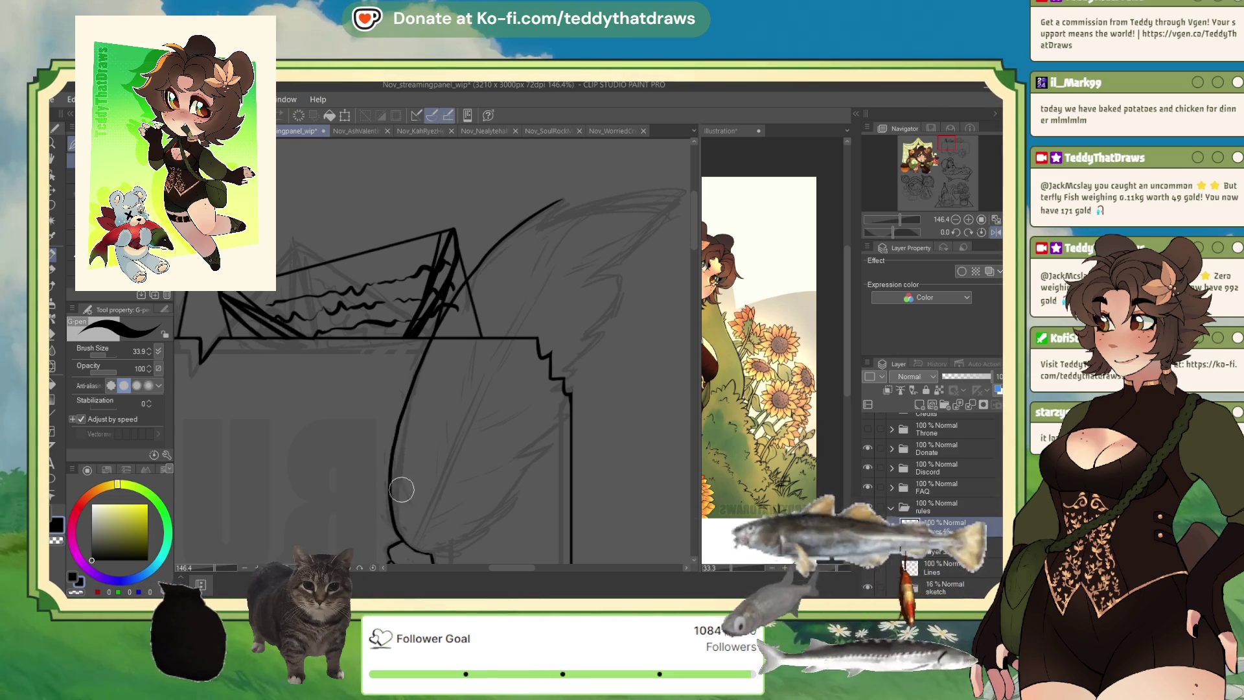
key(ctrl+z)
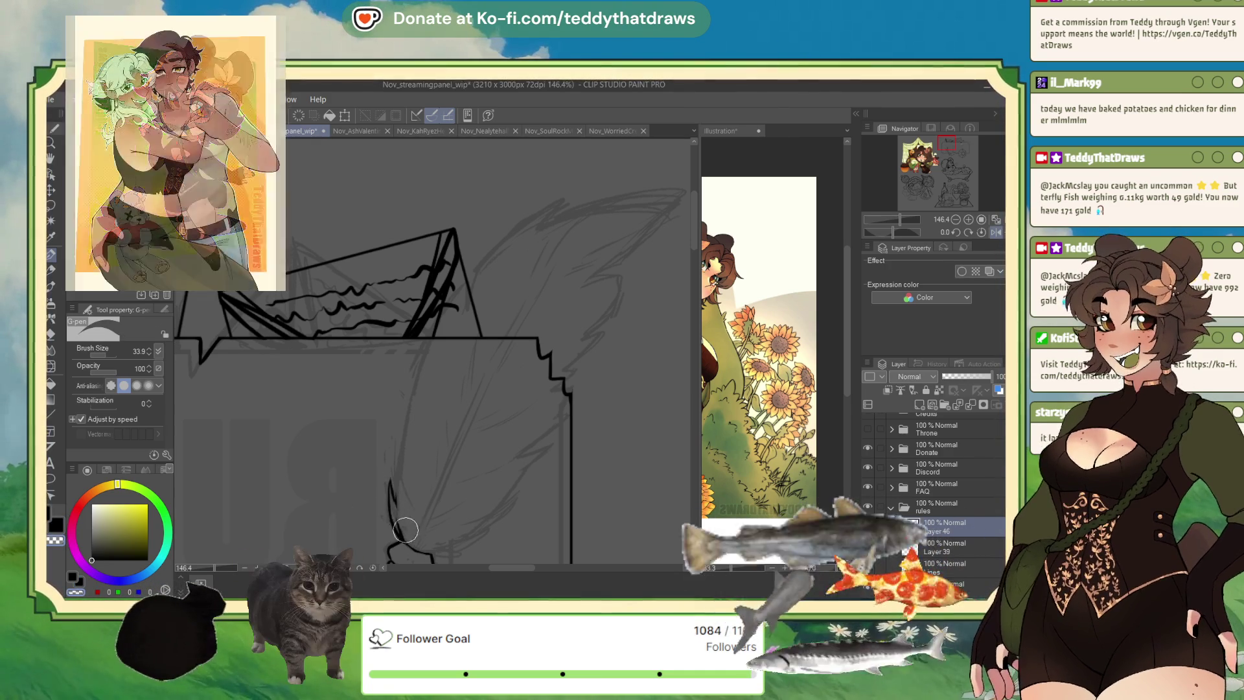
drag(405, 535, 399, 478)
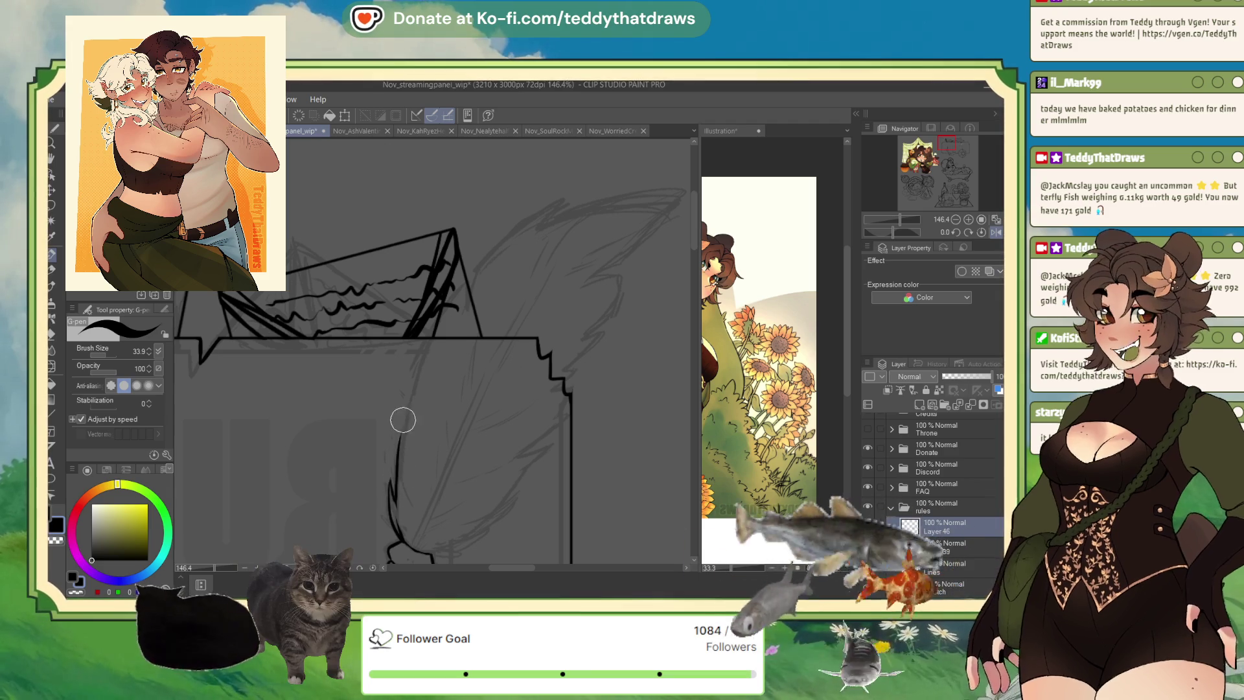
drag(414, 380, 397, 476)
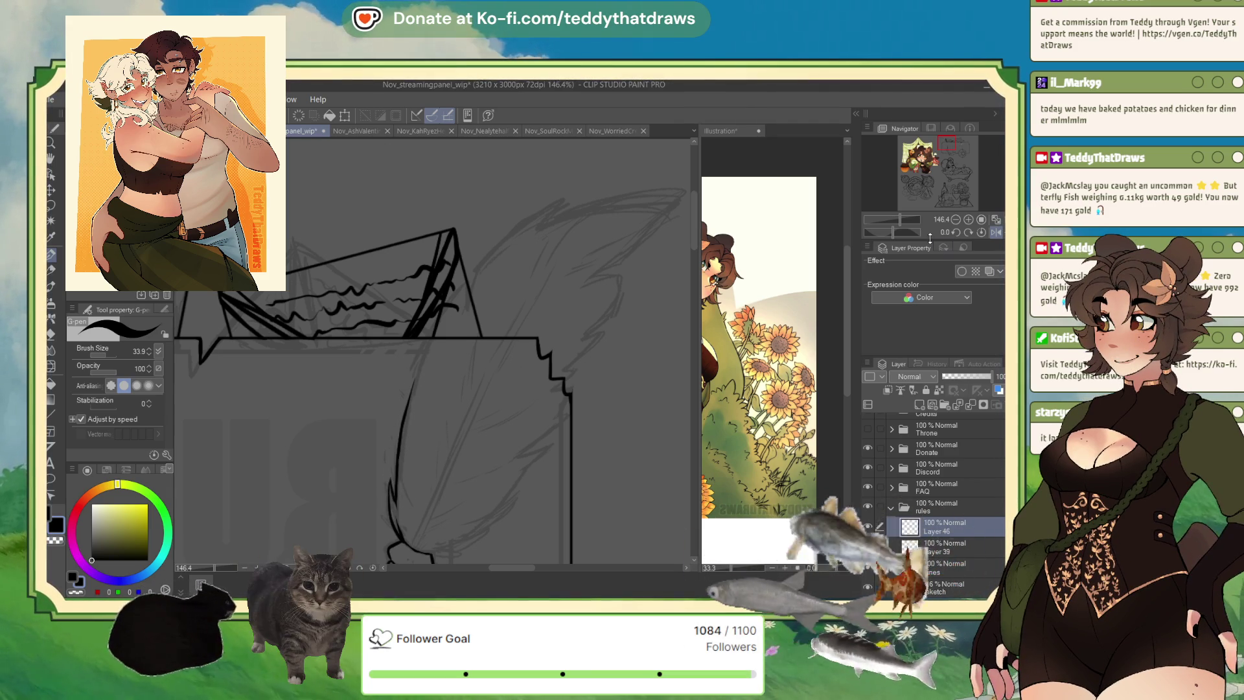
- Rotate the canvas and extend the feather outline down both sides to a thickened pointed tip
click(981, 232)
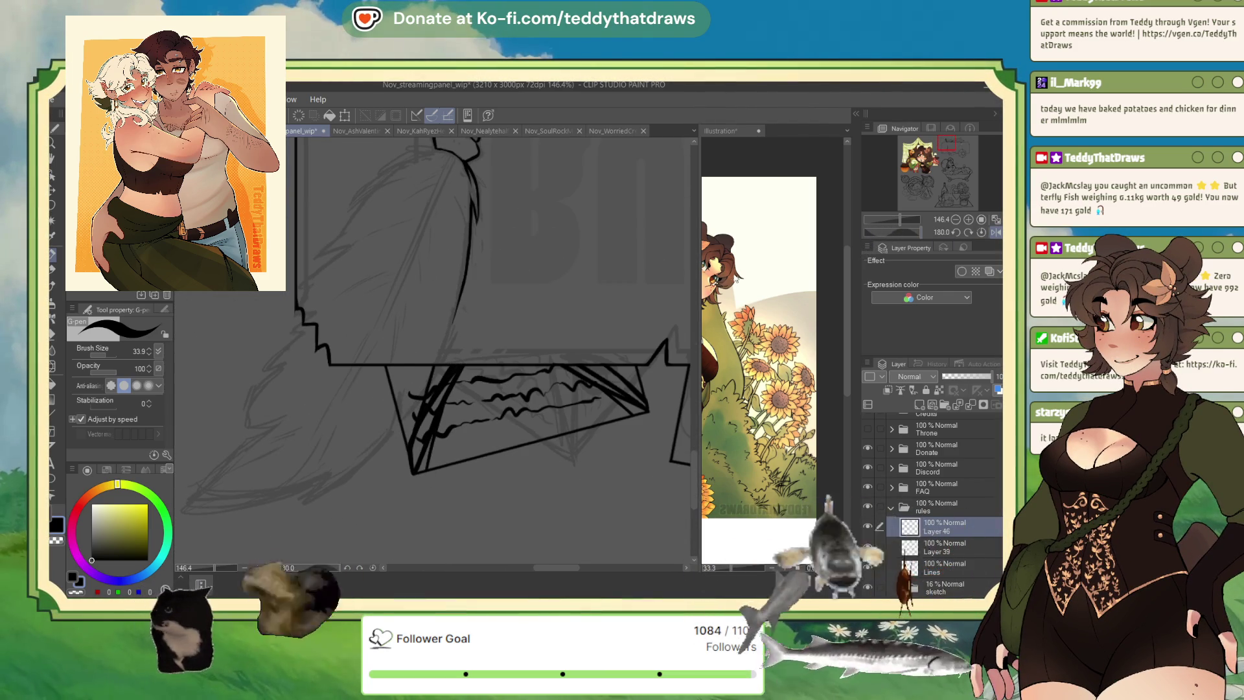
drag(919, 232, 870, 250)
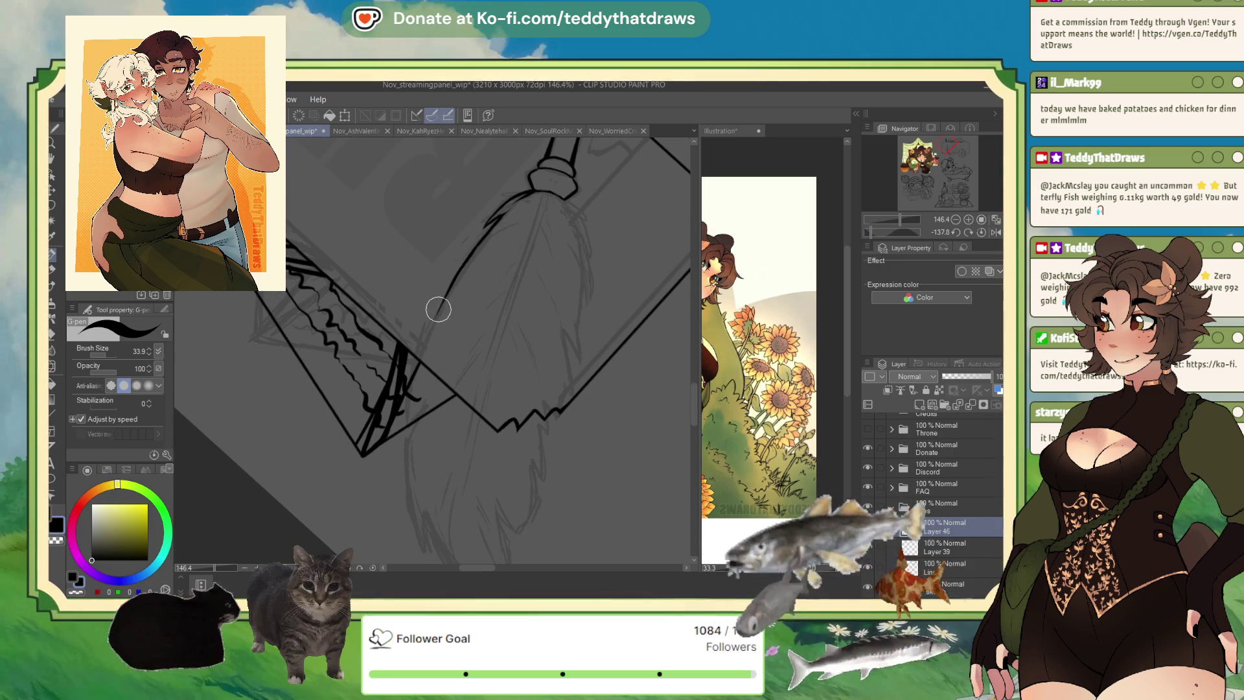
drag(428, 331, 412, 499)
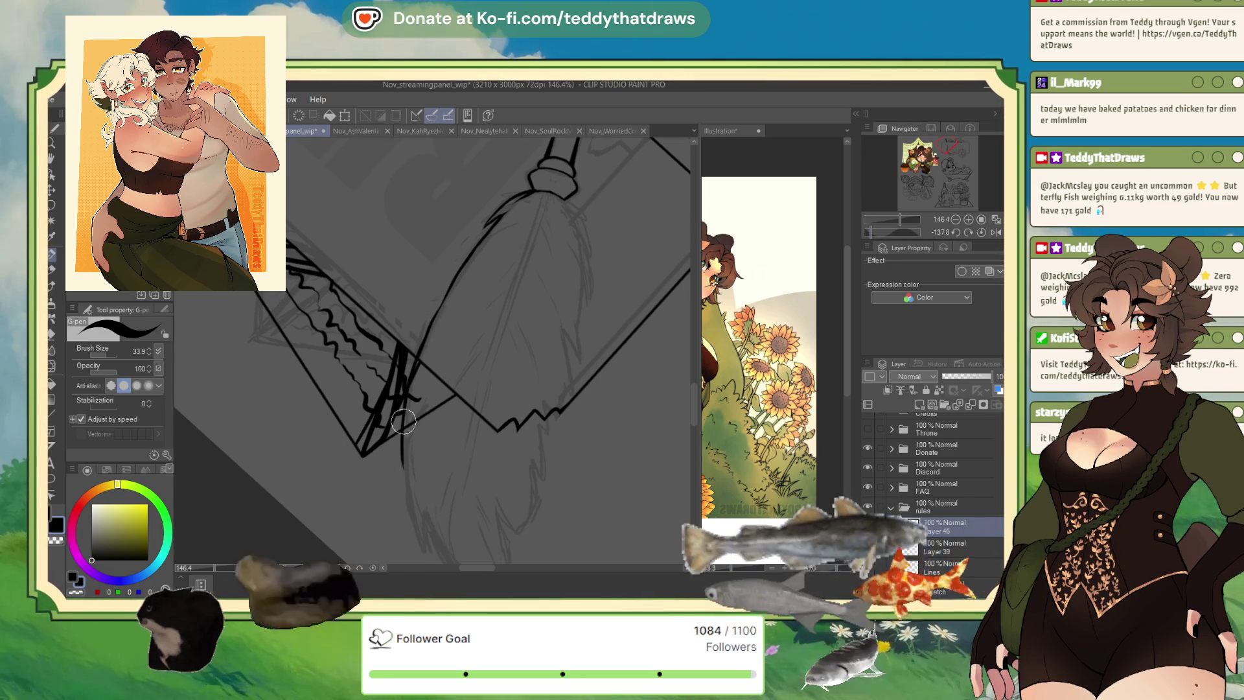
drag(405, 448, 428, 550)
scroll(468, 347, down, 3)
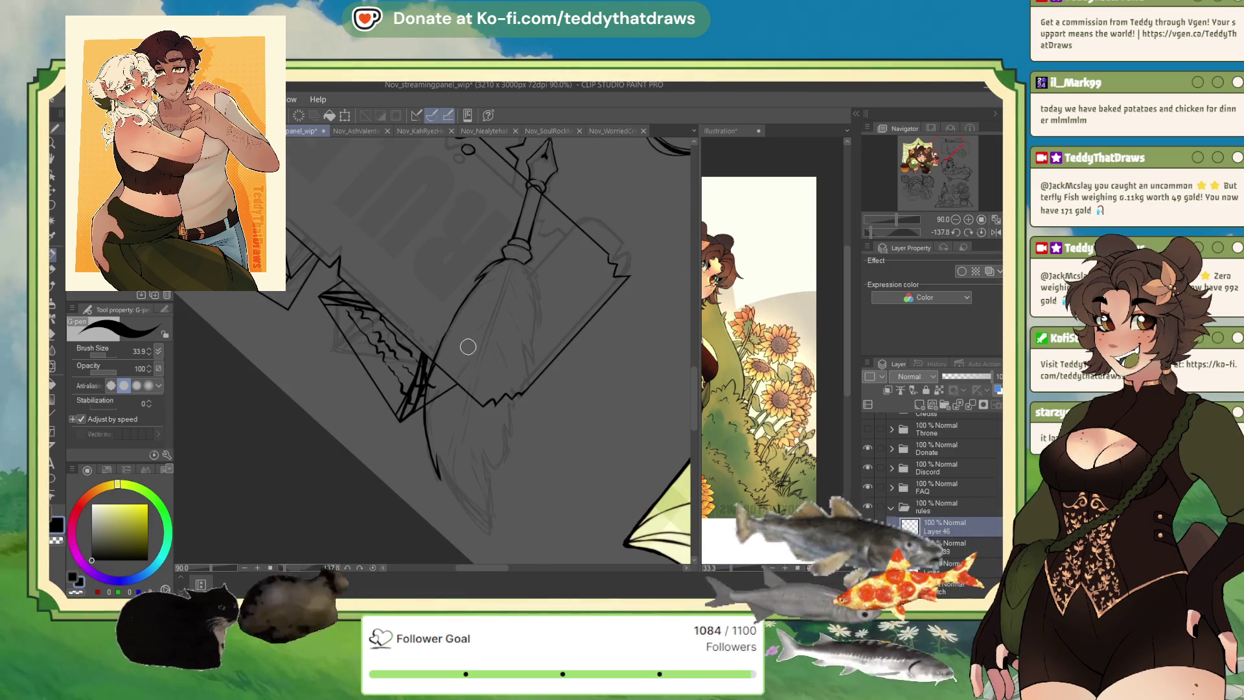
scroll(483, 402, down, 2)
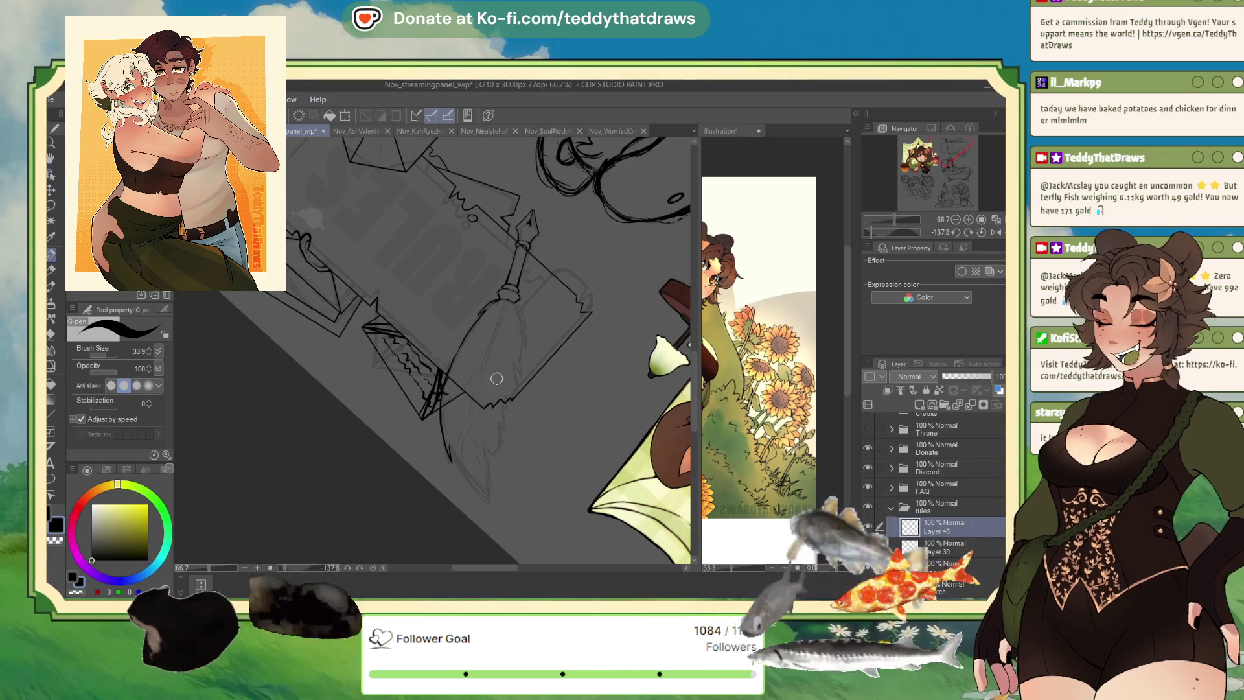
scroll(444, 477, up, 2)
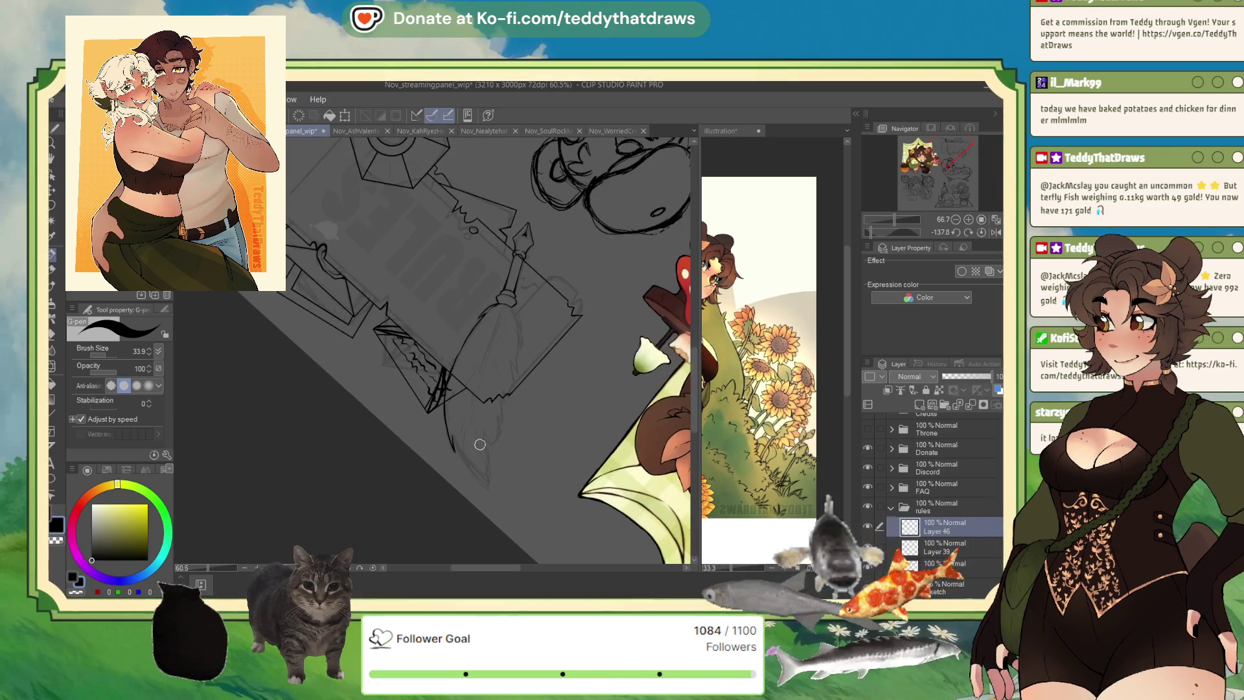
scroll(466, 454, up, 1)
scroll(478, 439, up, 2)
drag(378, 444, 420, 527)
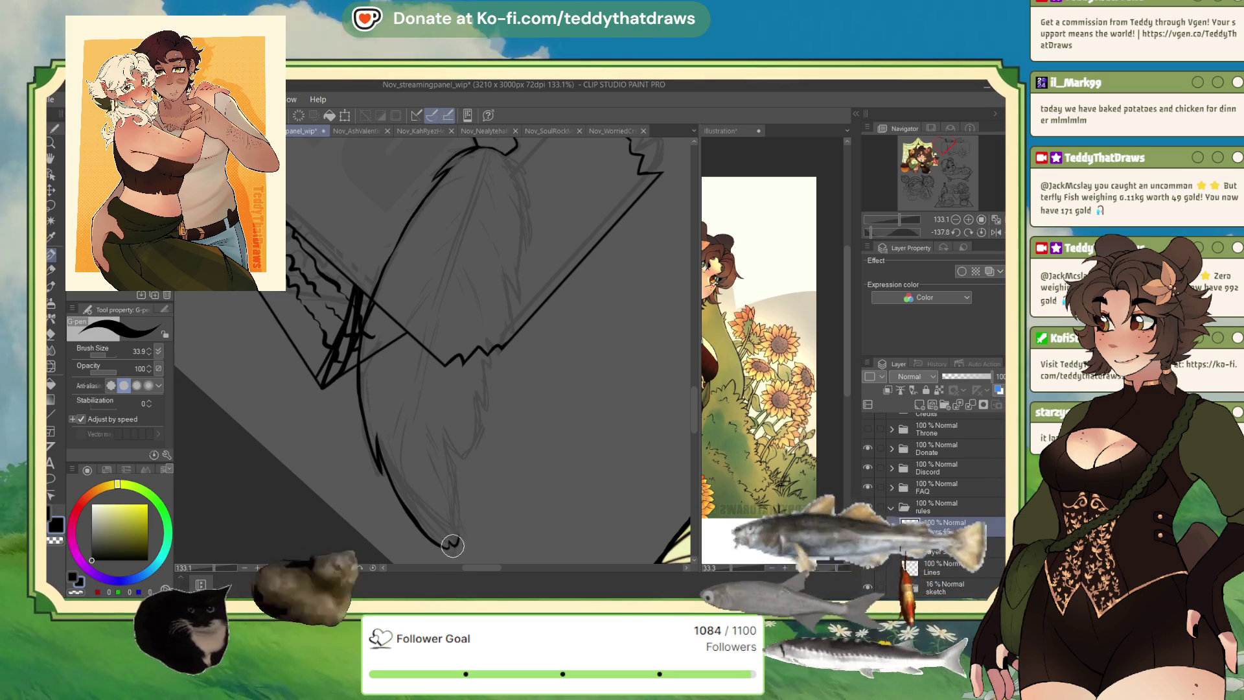
drag(452, 548, 456, 518)
- Return the view upright, mirror it, then extend the curved outline and ink a notch along the edge
click(982, 232)
scroll(538, 248, up, 3)
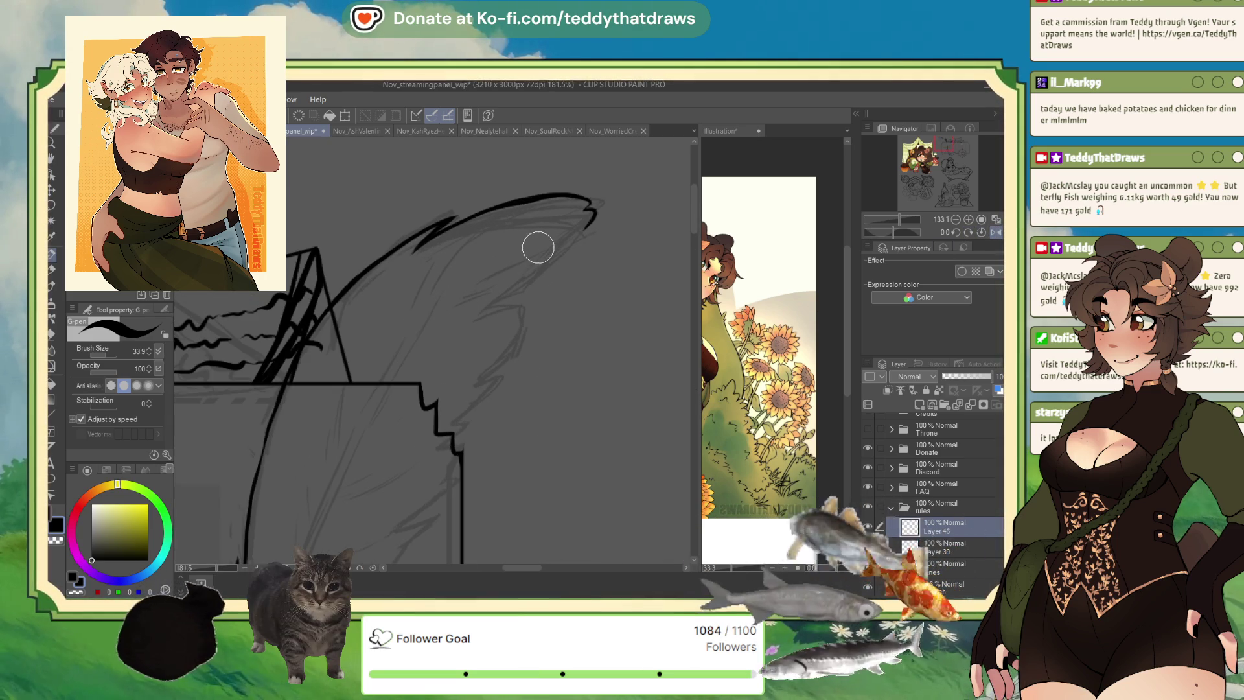
click(995, 232)
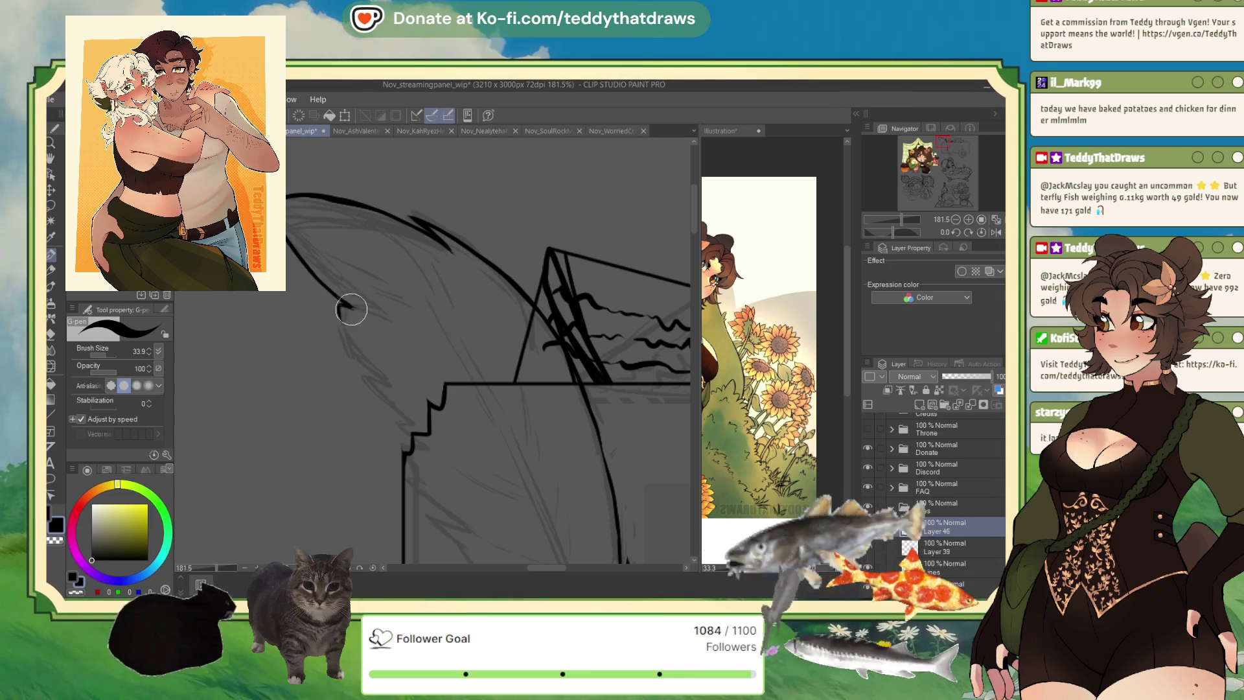
drag(342, 333, 382, 381)
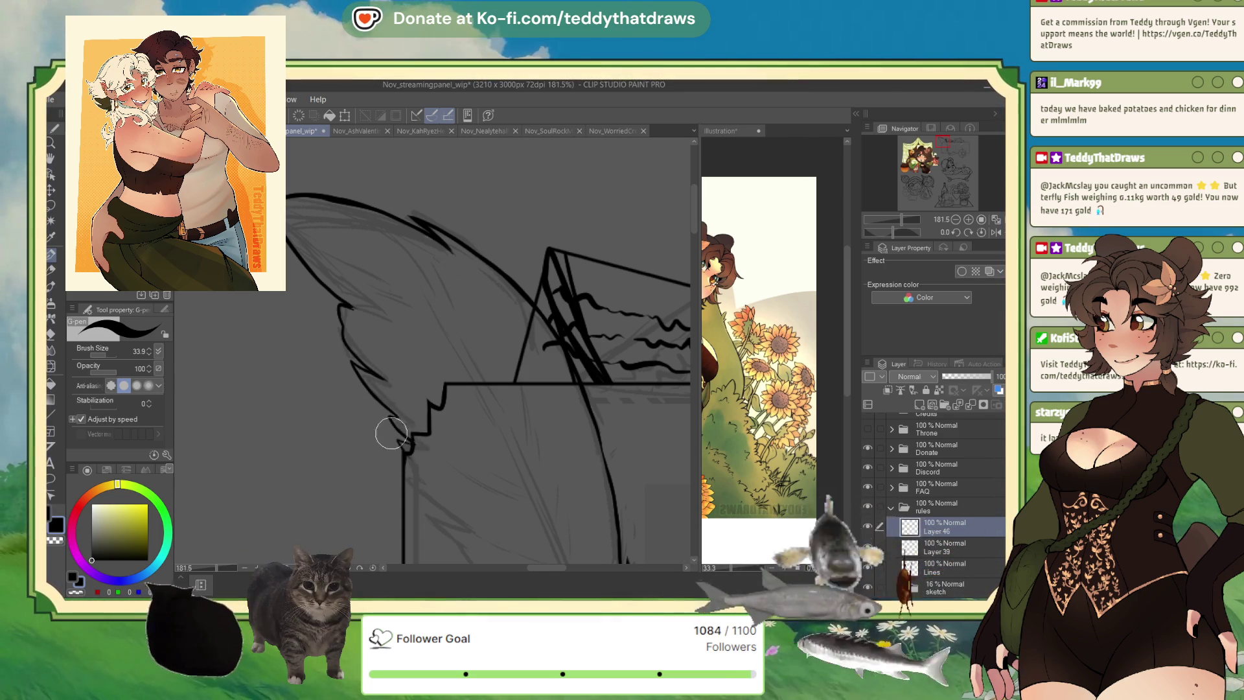
drag(402, 447, 411, 484)
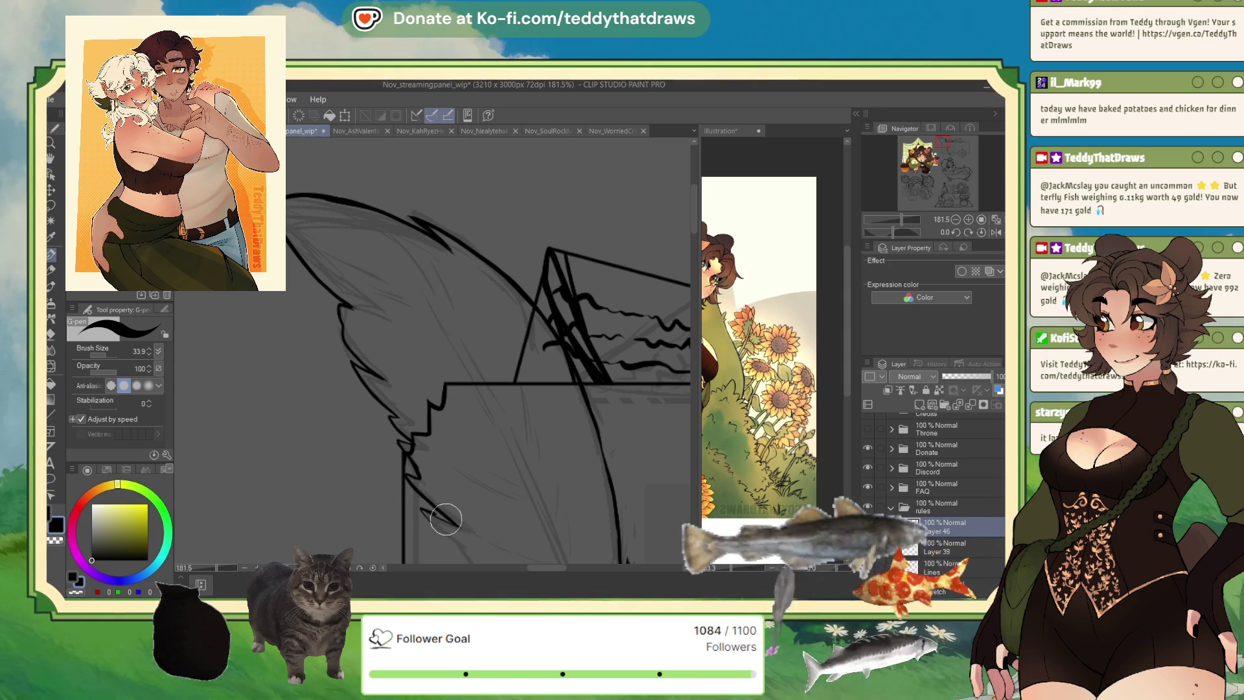
scroll(436, 530, down, 2)
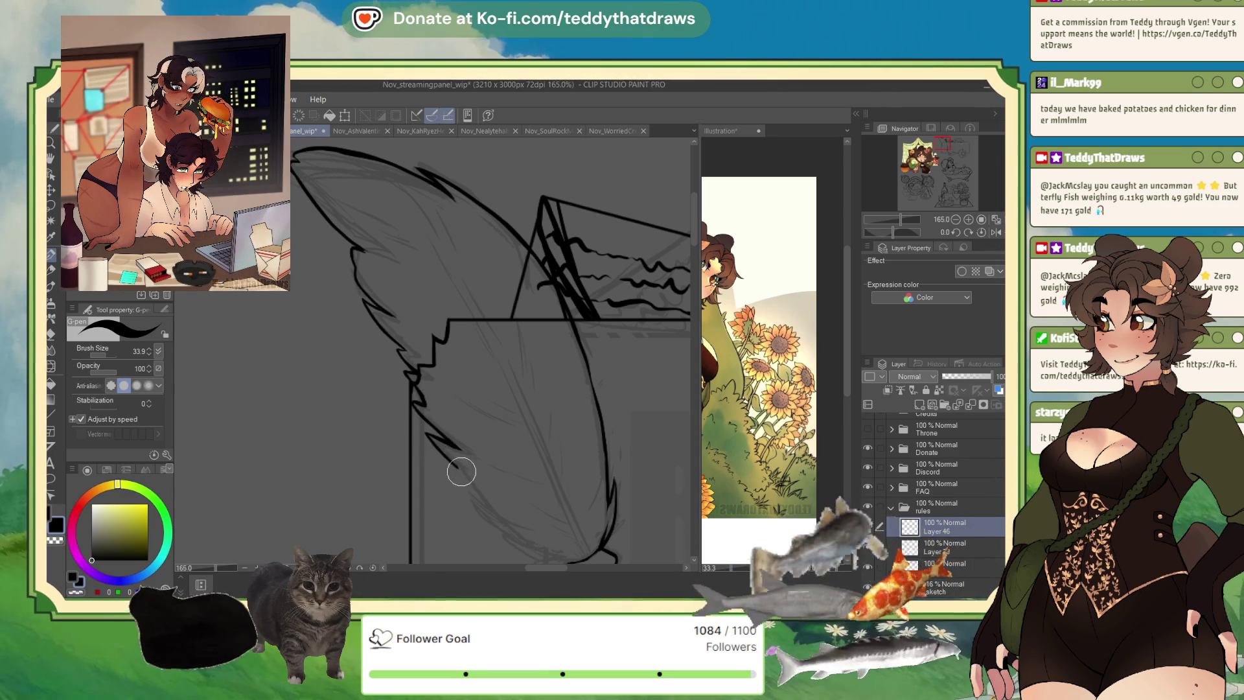
- Ink the feather's jagged left and lower edges down to the ferrule with the G-pen
drag(457, 467, 472, 487)
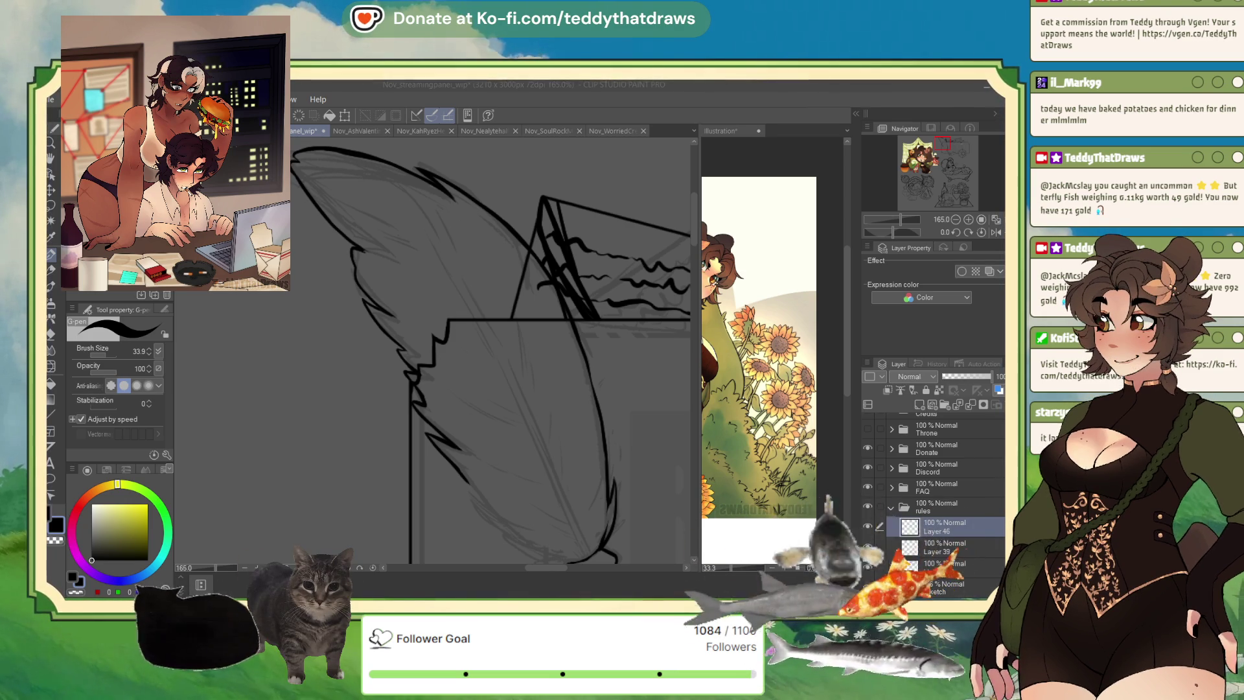
click(469, 486)
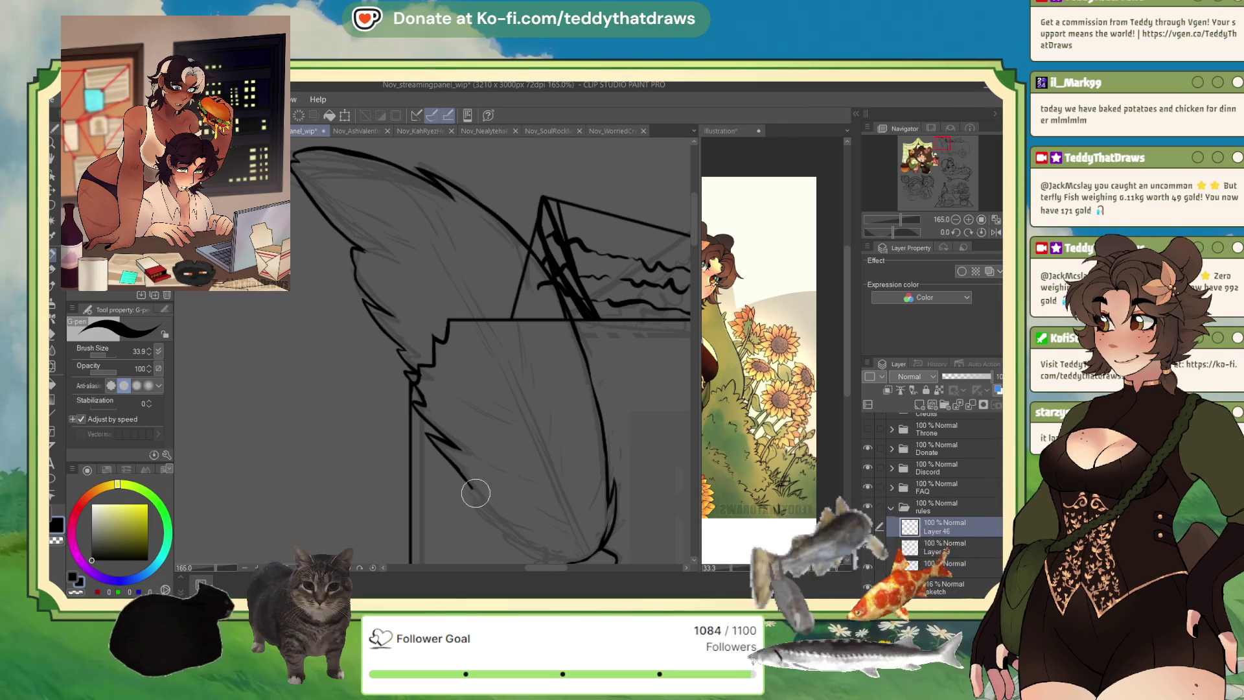
drag(464, 485, 522, 552)
scroll(513, 462, down, 1)
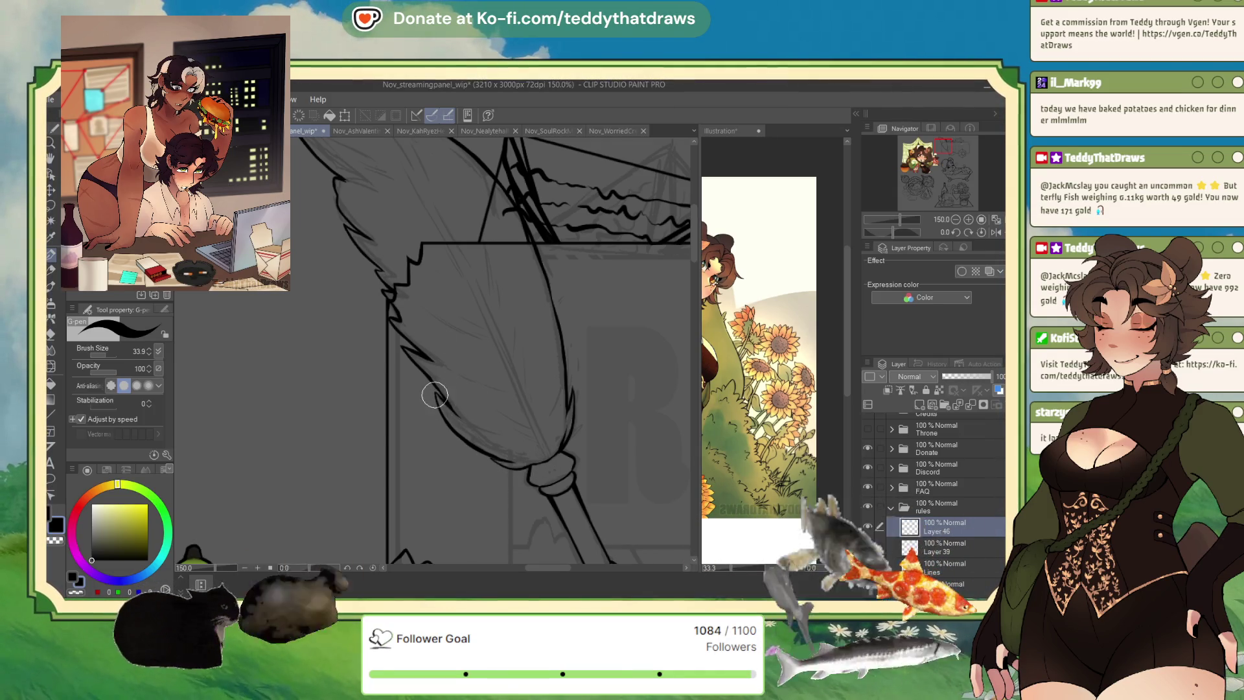
scroll(411, 297, up, 1)
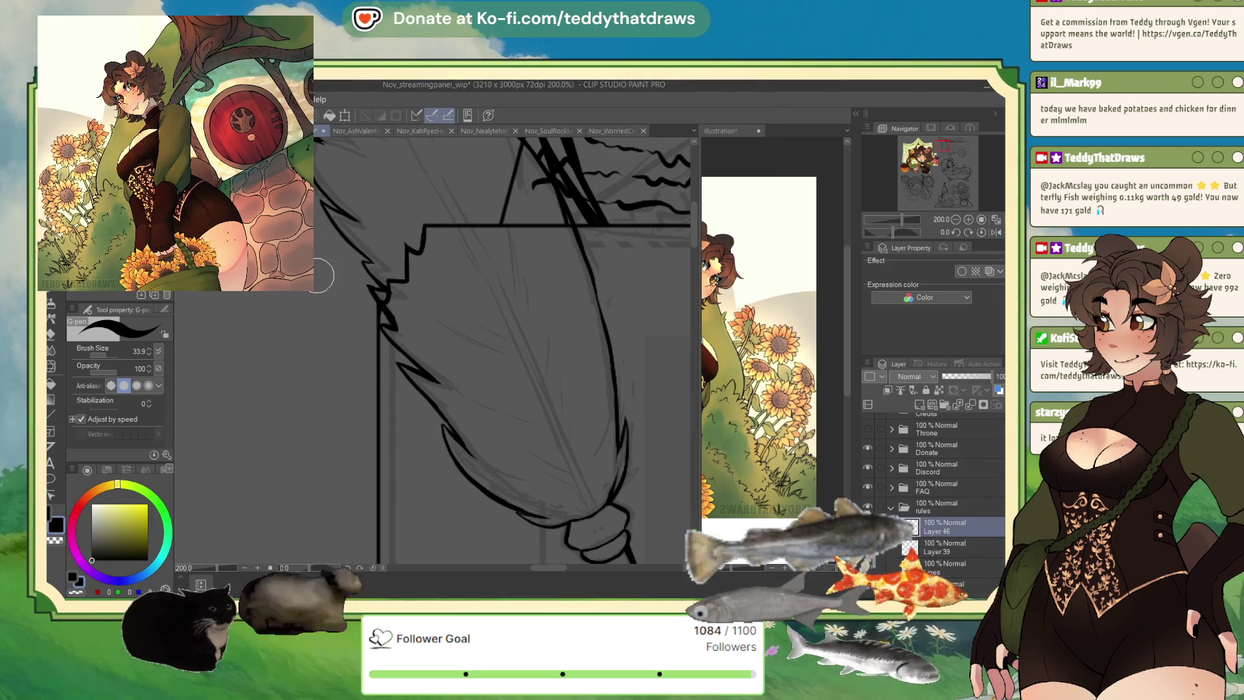
- Switch the drawing colour to transparent for erasing, then pick the straight line tool
click(75, 589)
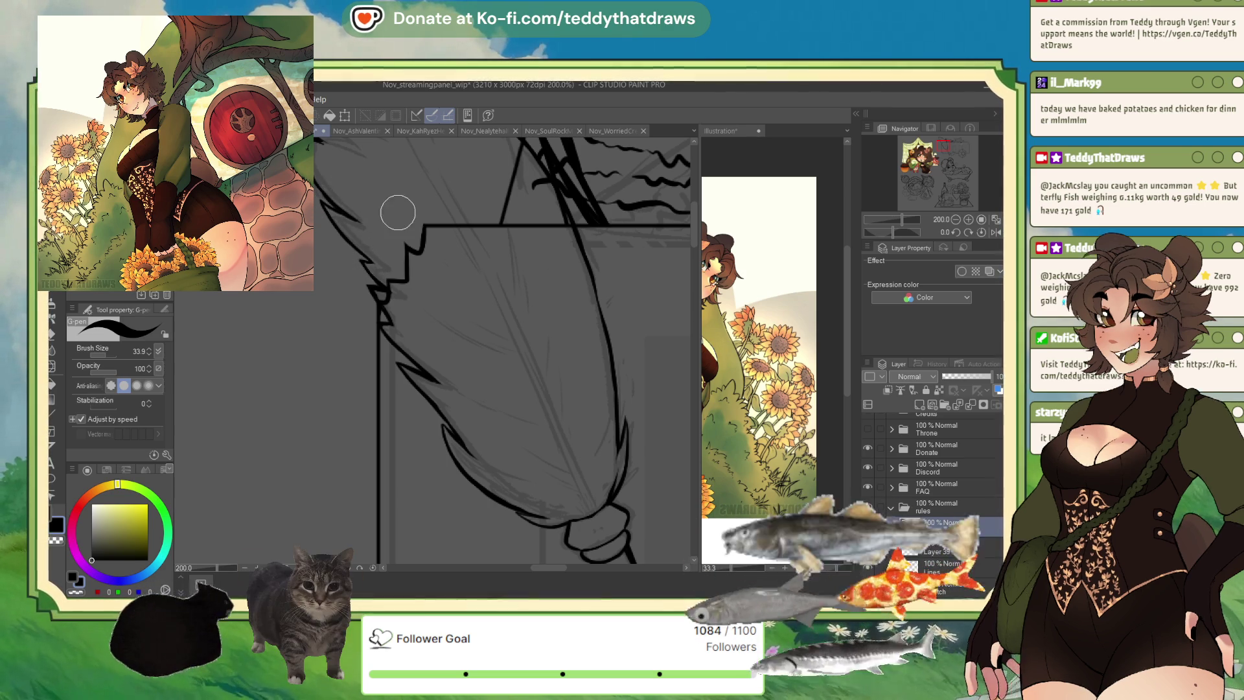
scroll(431, 389, down, 1)
scroll(454, 369, down, 1)
scroll(431, 311, down, 1)
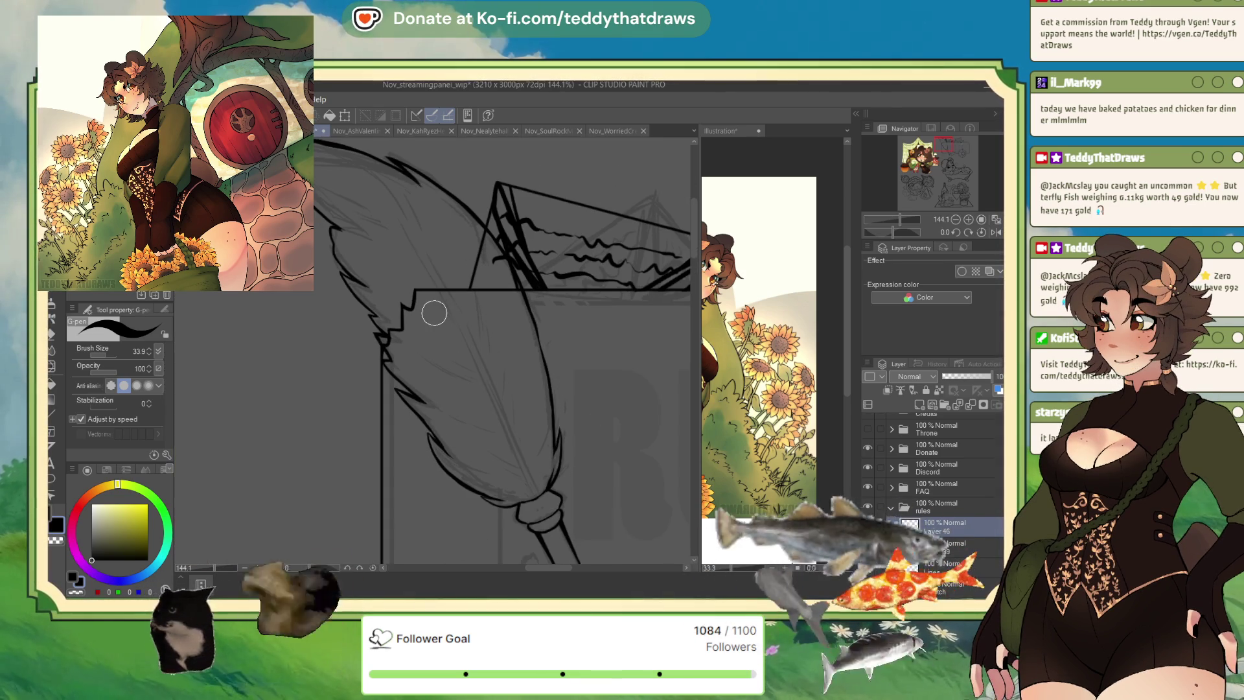
click(53, 401)
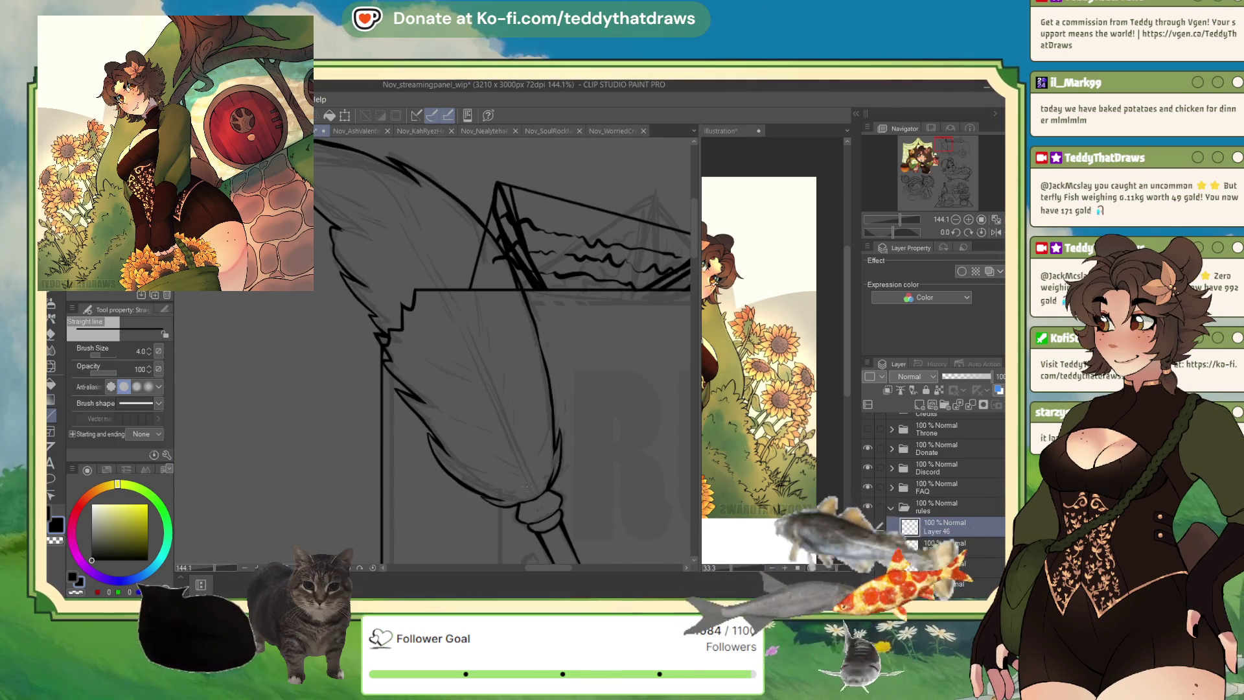
- Draw the quill's straight central shaft line, return to the G-pen, and select Layer 39
mouse_move(438, 286)
mouse_down()
mouse_move(402, 226)
mouse_move(540, 495)
mouse_up()
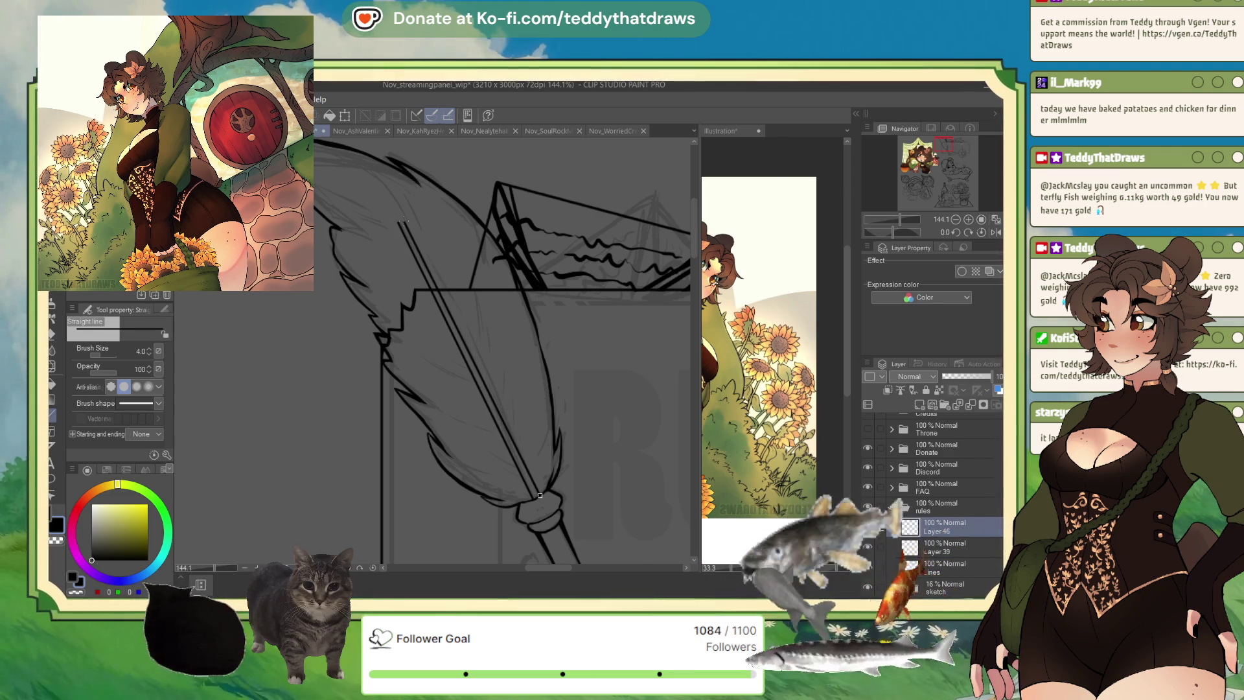
key(p)
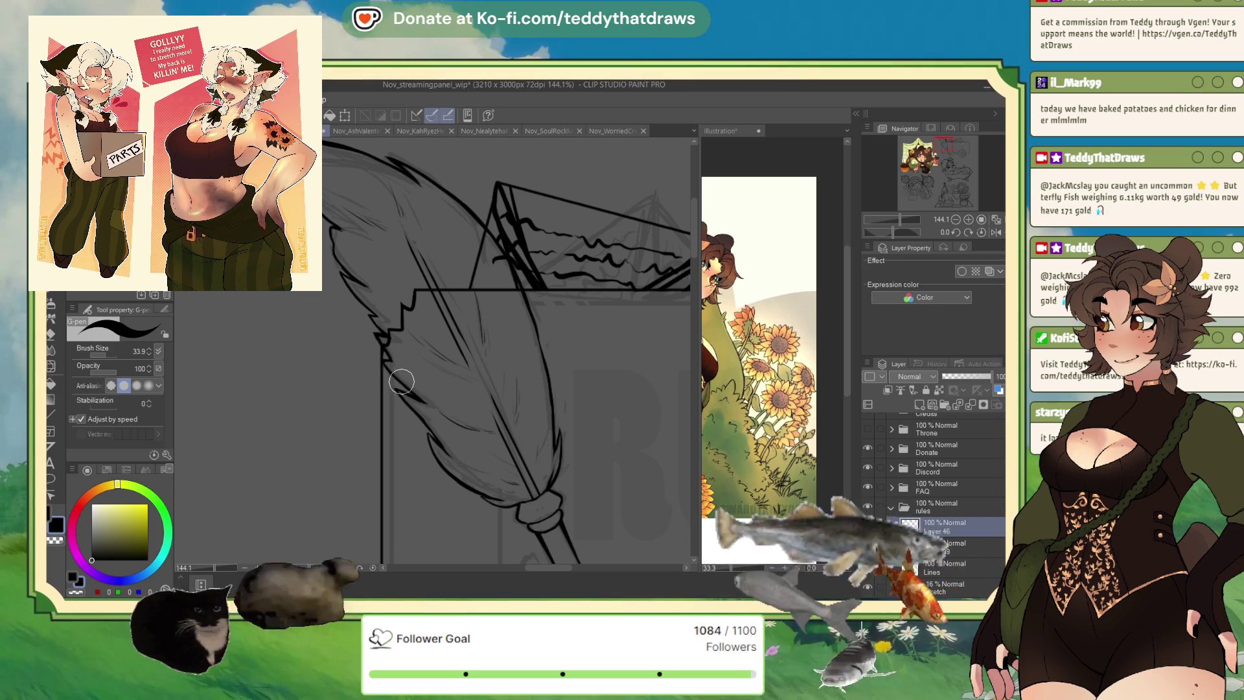
scroll(365, 366, down, 1)
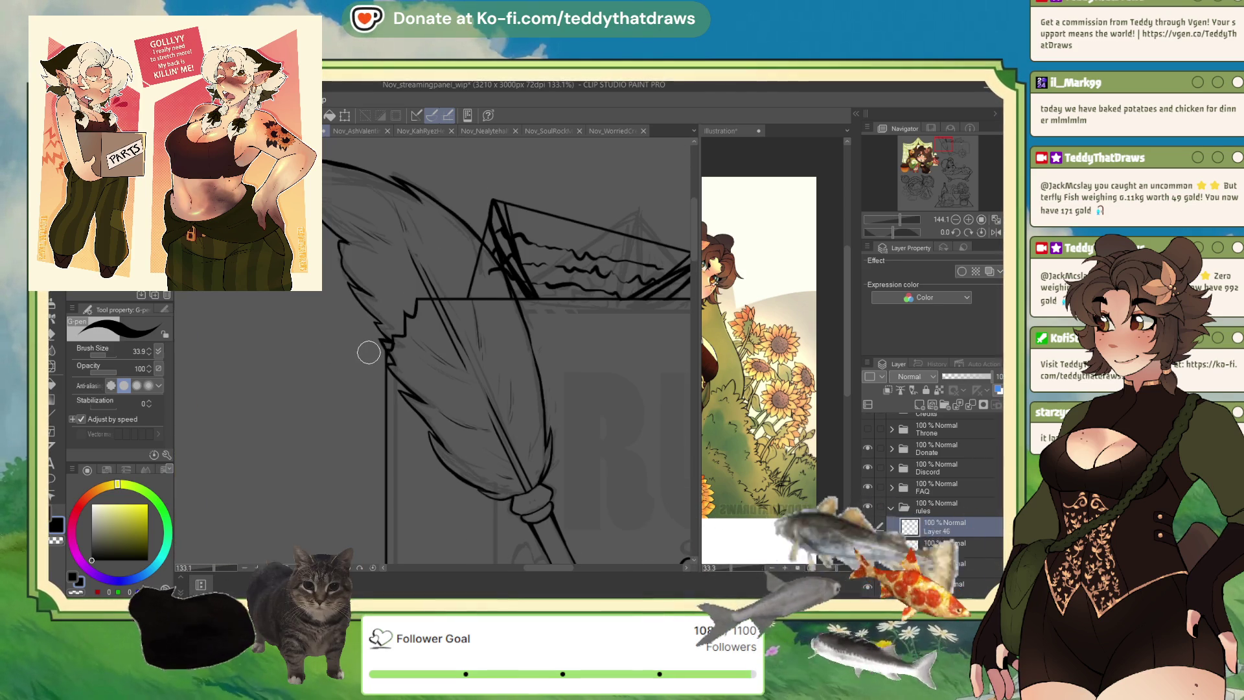
click(952, 546)
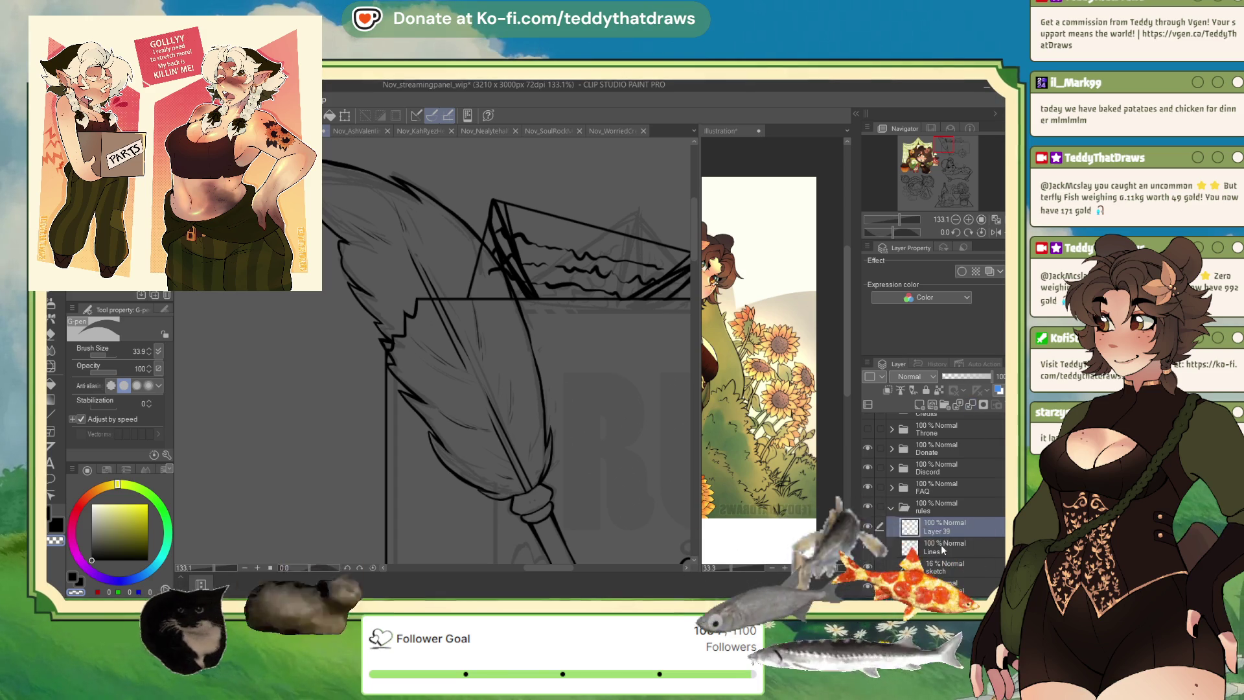
- Merge the quill inks down with Ctrl+E, undo a stray stroke, and restore black ink
key(ctrl+e)
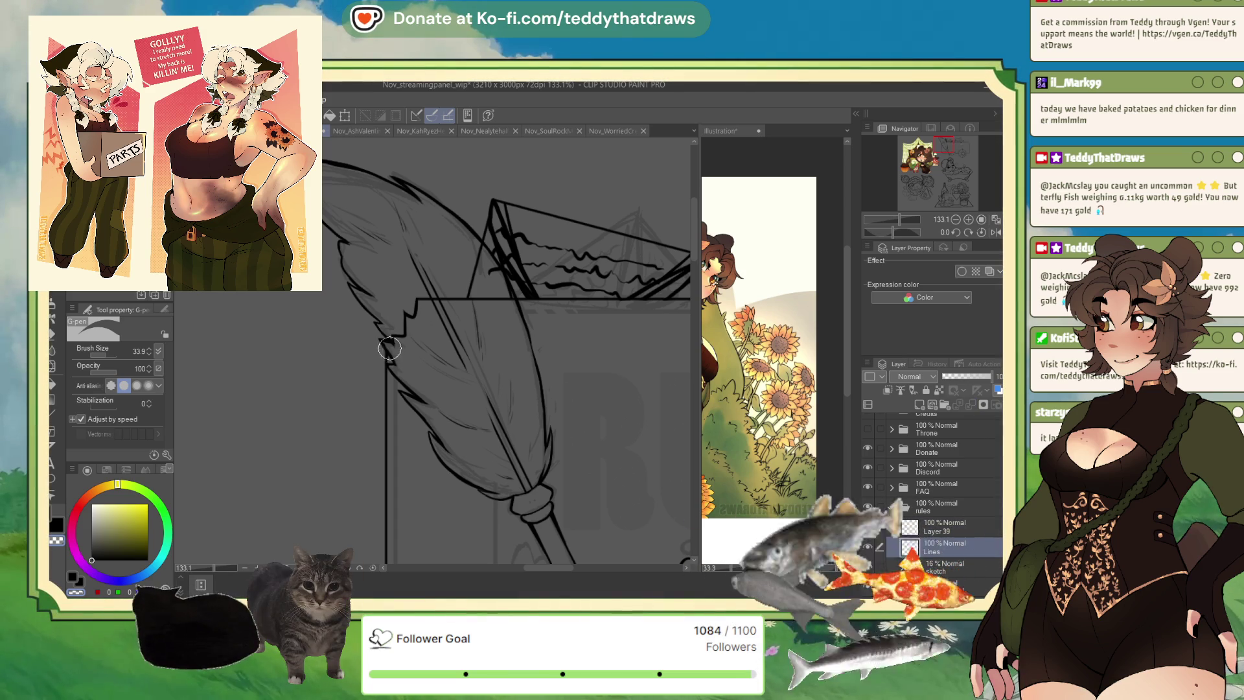
key(ctrl+z)
key(ctrl+z)
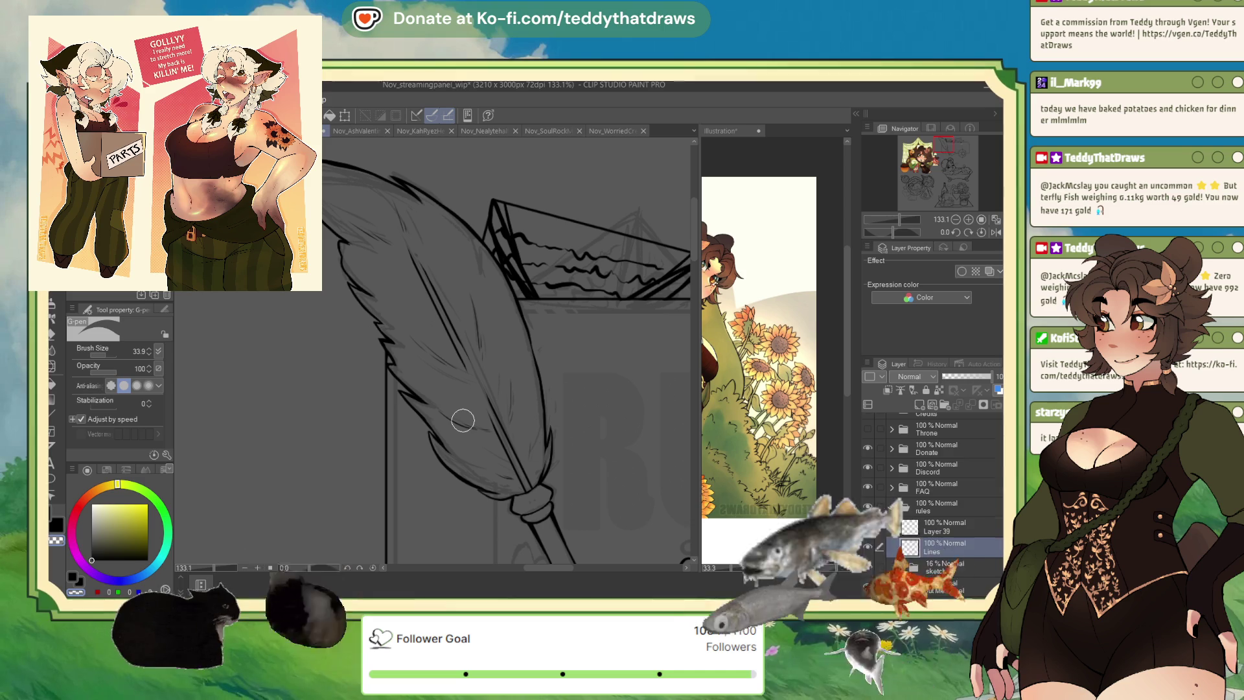
key(alt+bracketright)
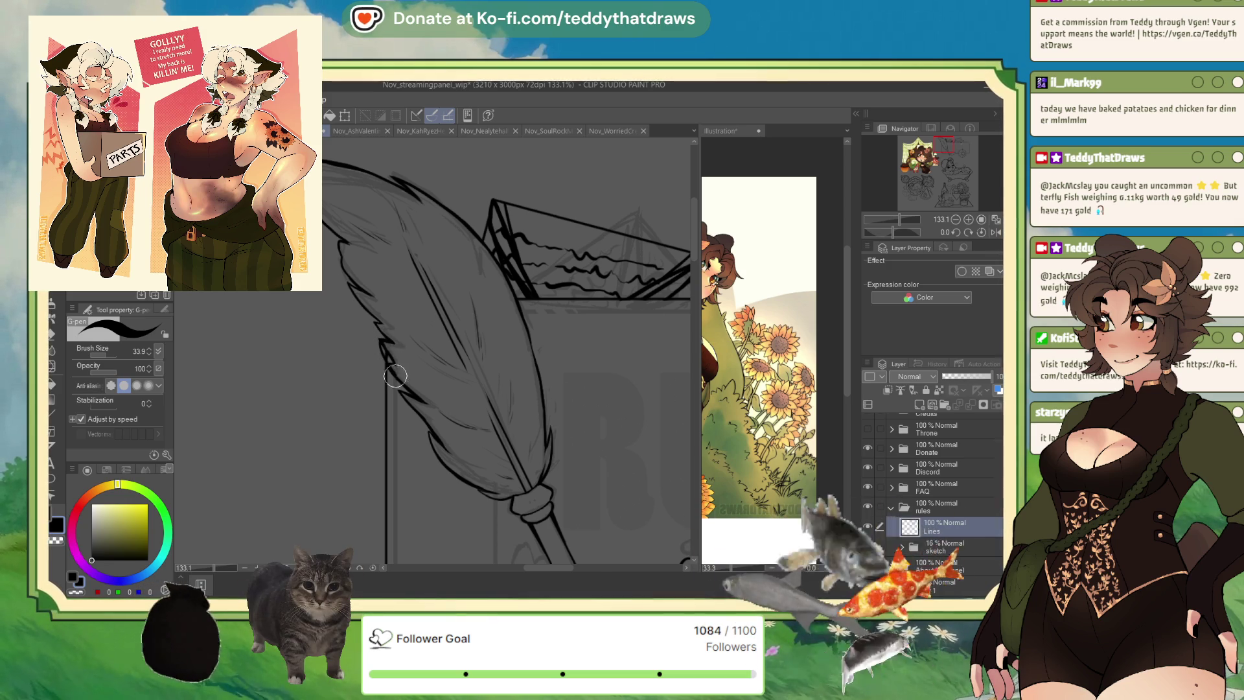
key(c)
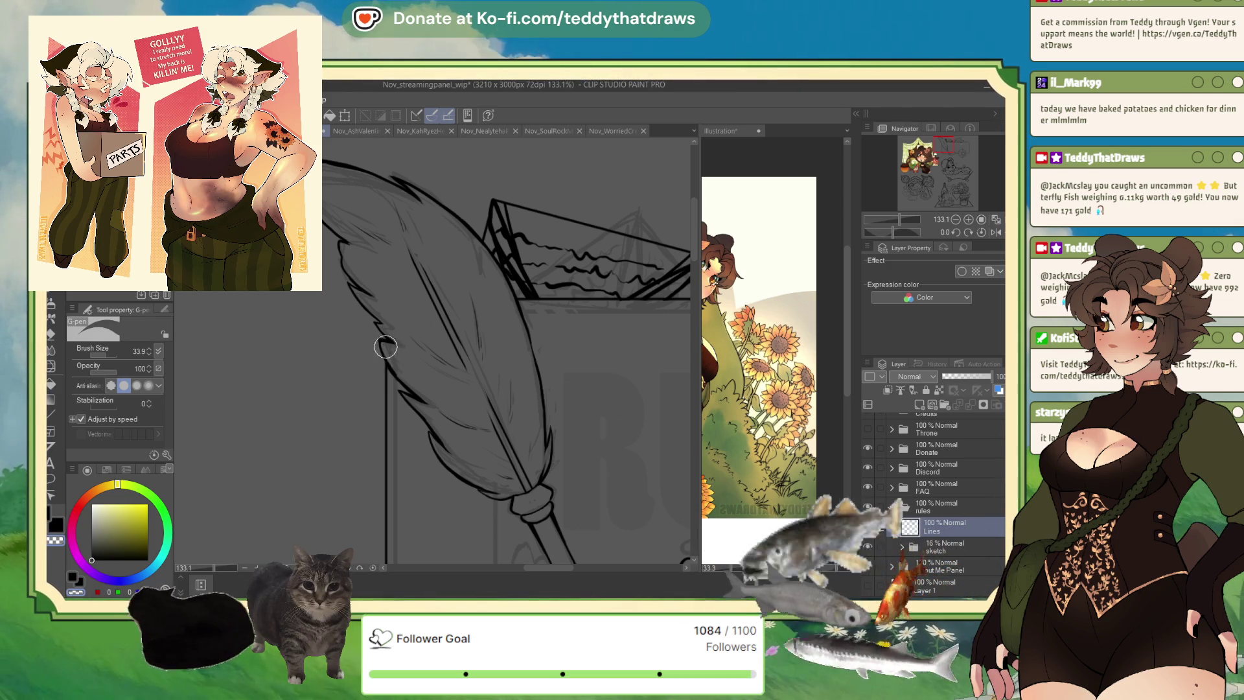
click(102, 554)
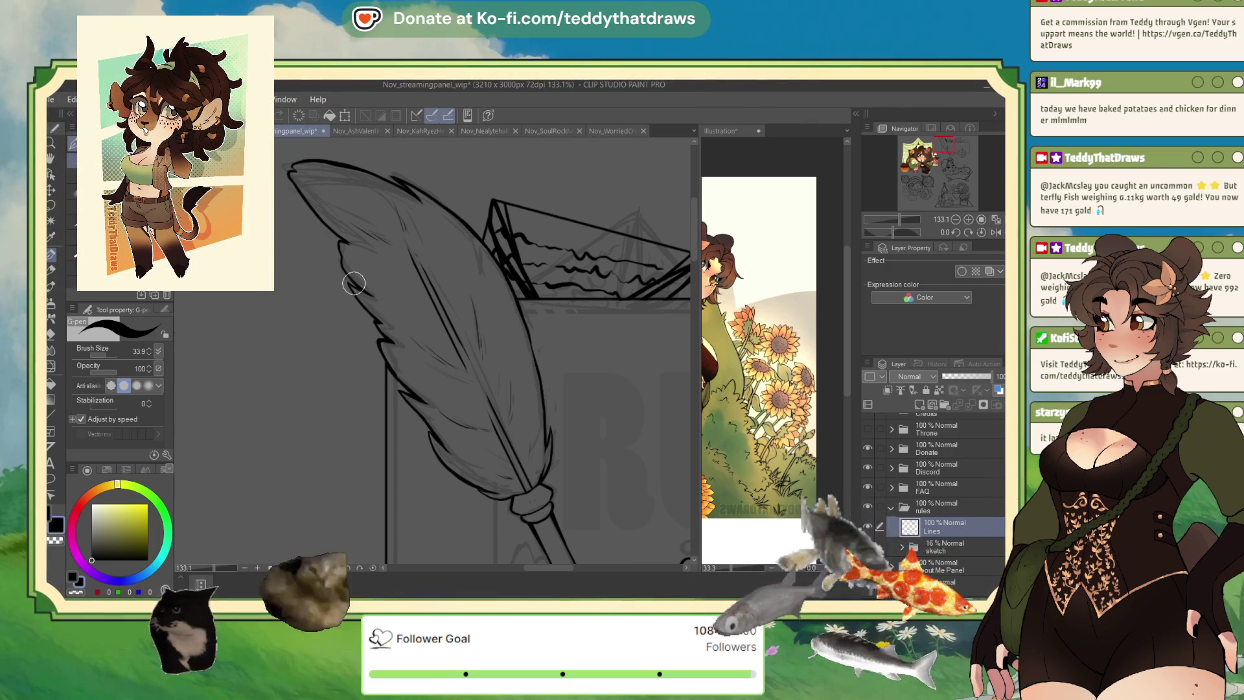
- Hide the sketch layer and mirror the canvas view to check the line art
scroll(413, 362, down, 5)
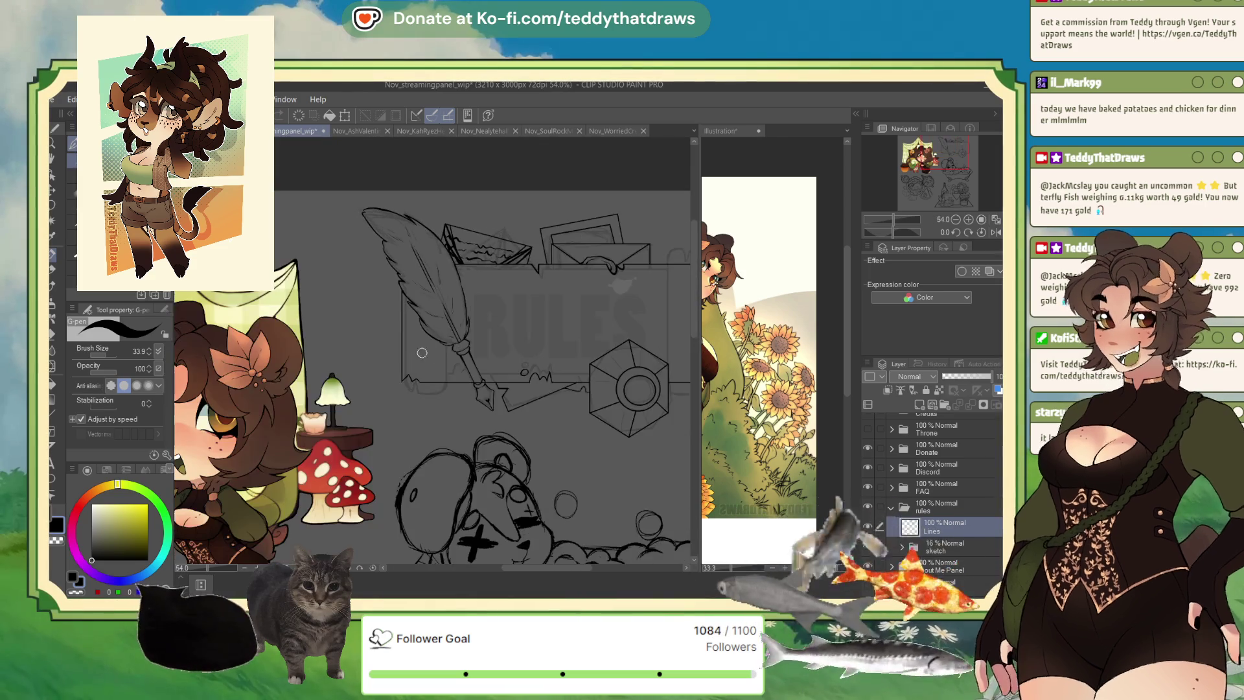
scroll(587, 297, up, 1)
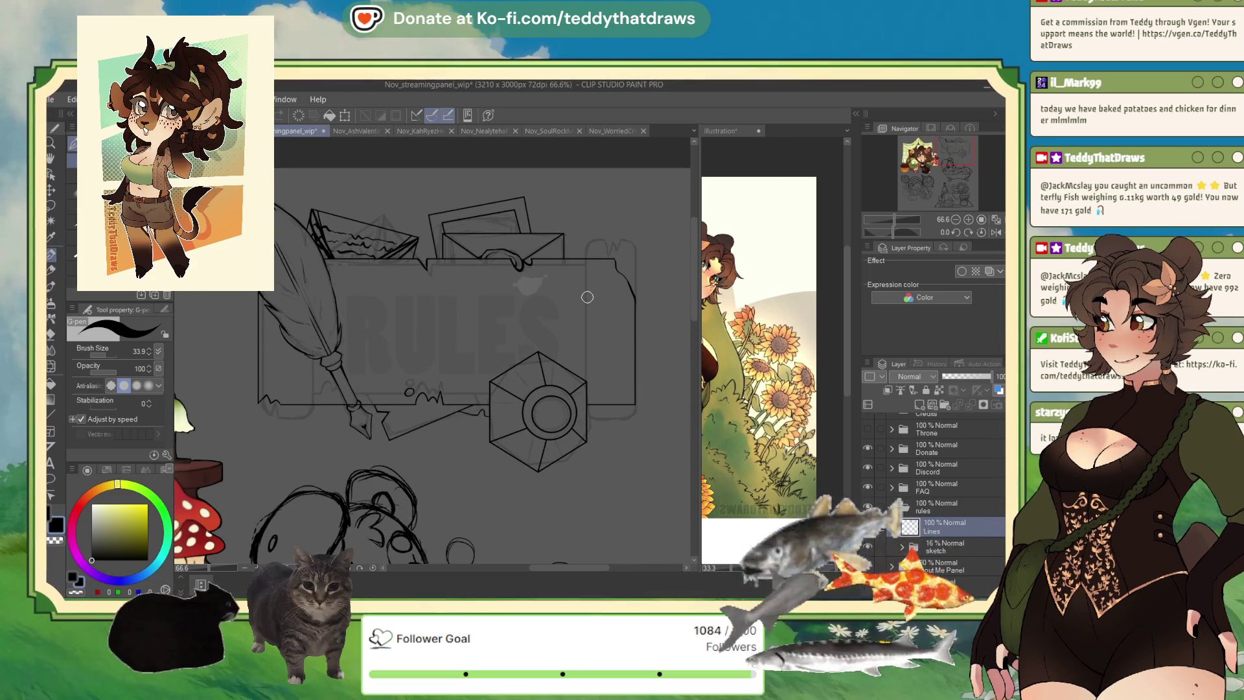
click(867, 547)
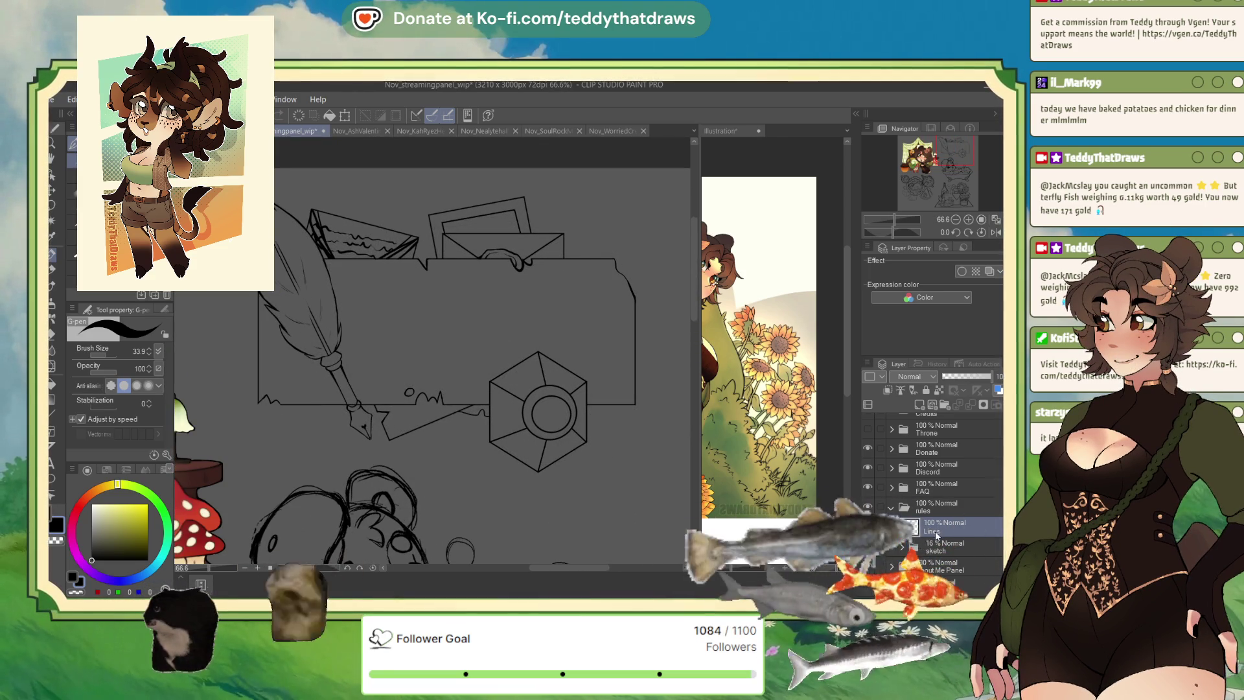
click(996, 232)
scroll(538, 308, up, 2)
scroll(534, 320, up, 2)
scroll(529, 332, up, 1)
- Set the drawing colour to transparent and zoom around to review the clean line art
click(78, 590)
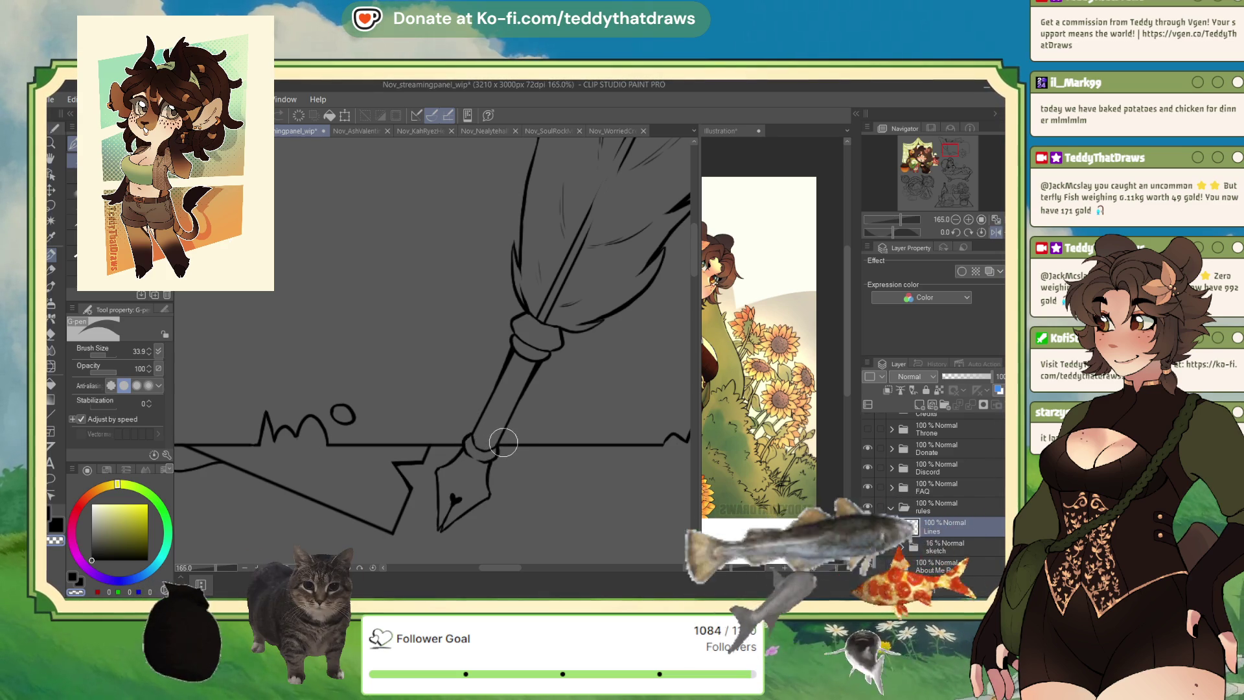
scroll(511, 442, down, 5)
scroll(532, 376, down, 3)
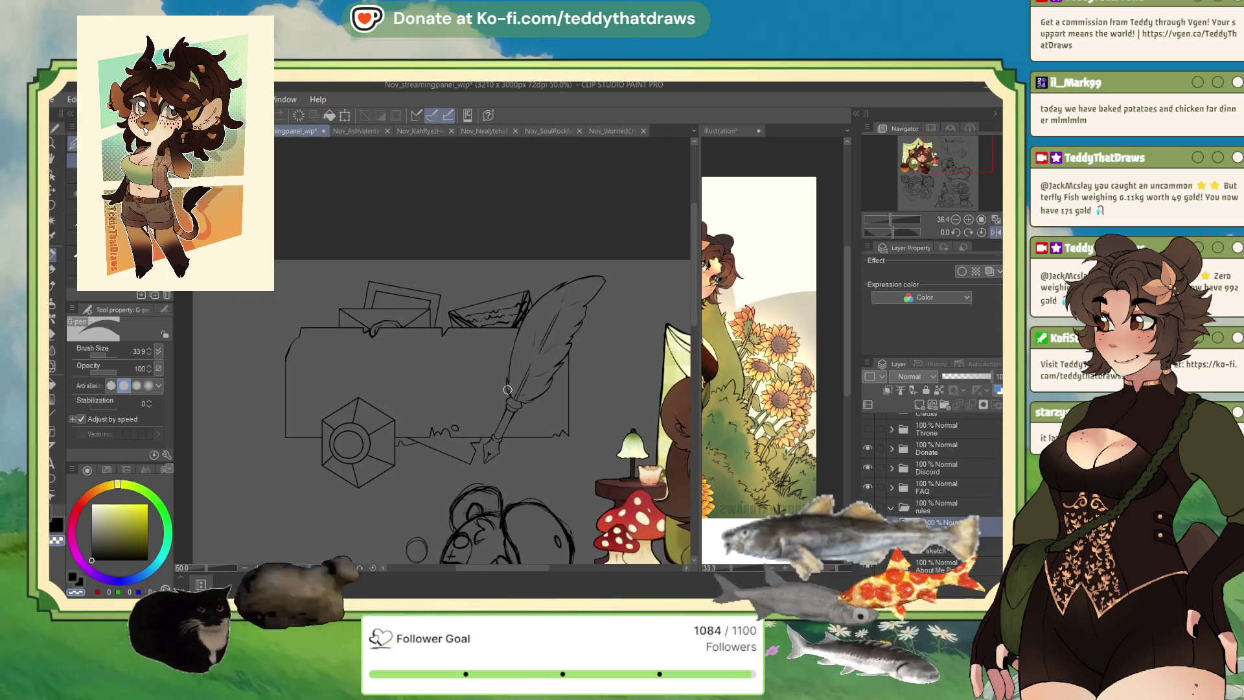
scroll(532, 376, up, 1)
scroll(533, 350, up, 1)
scroll(535, 324, up, 1)
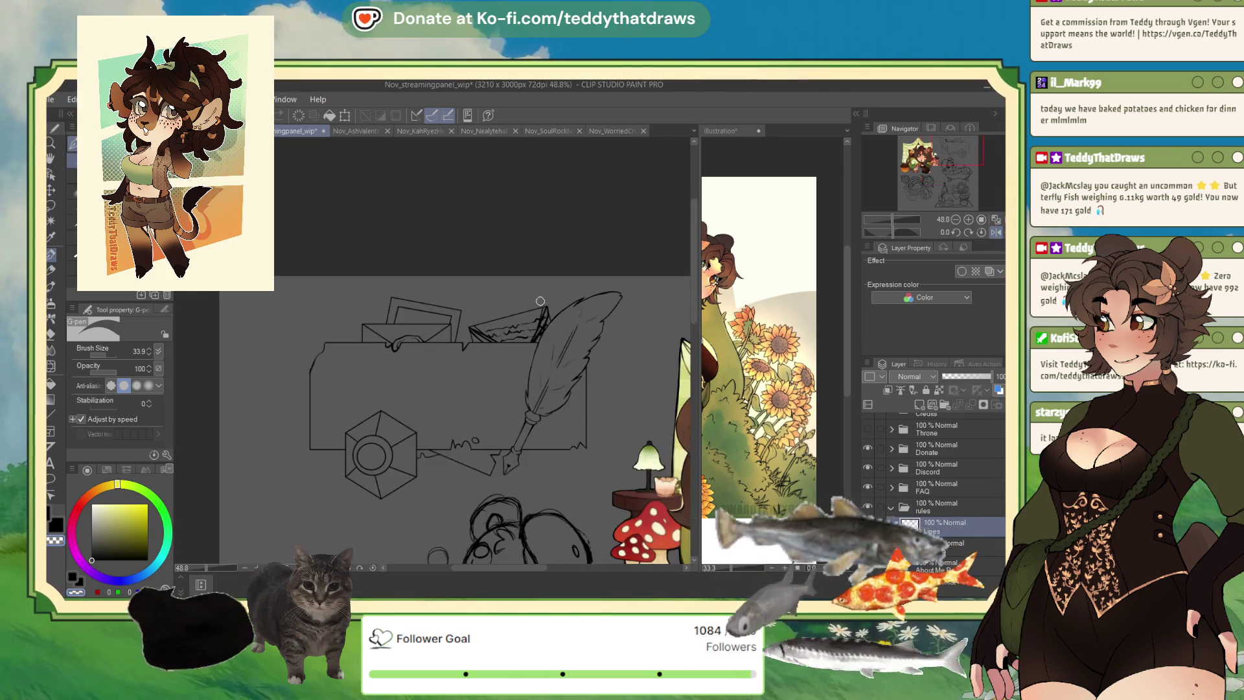
scroll(538, 291, up, 2)
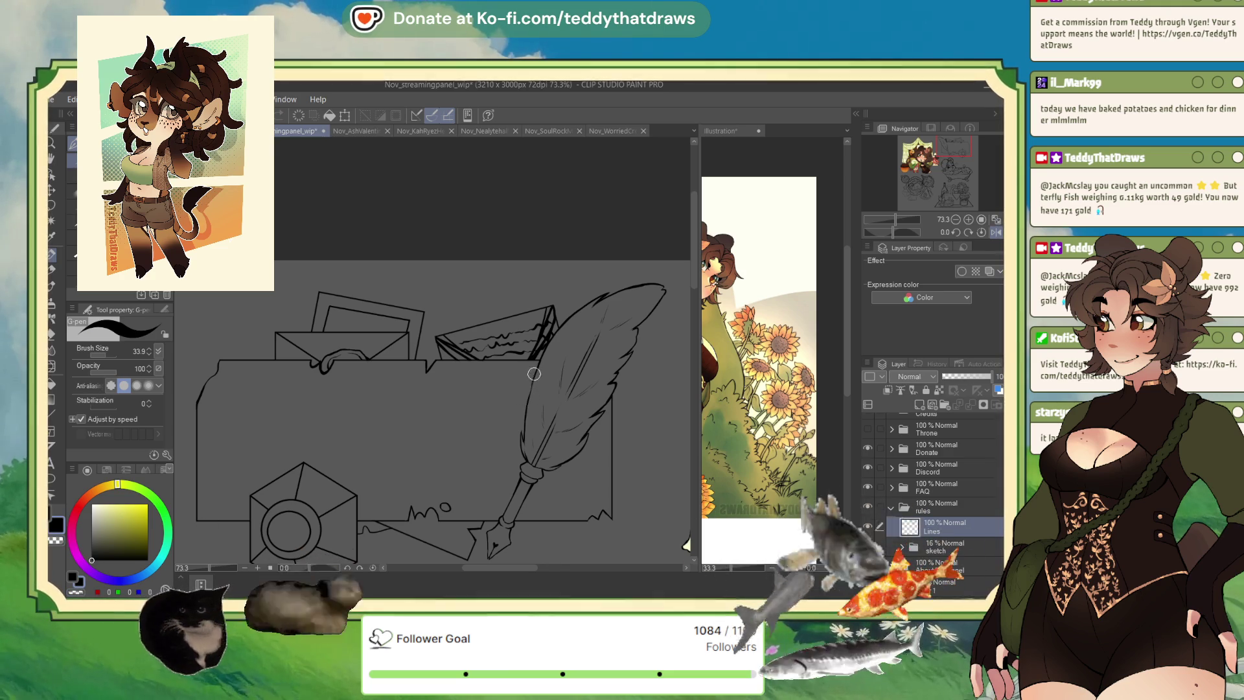
scroll(574, 389, down, 2)
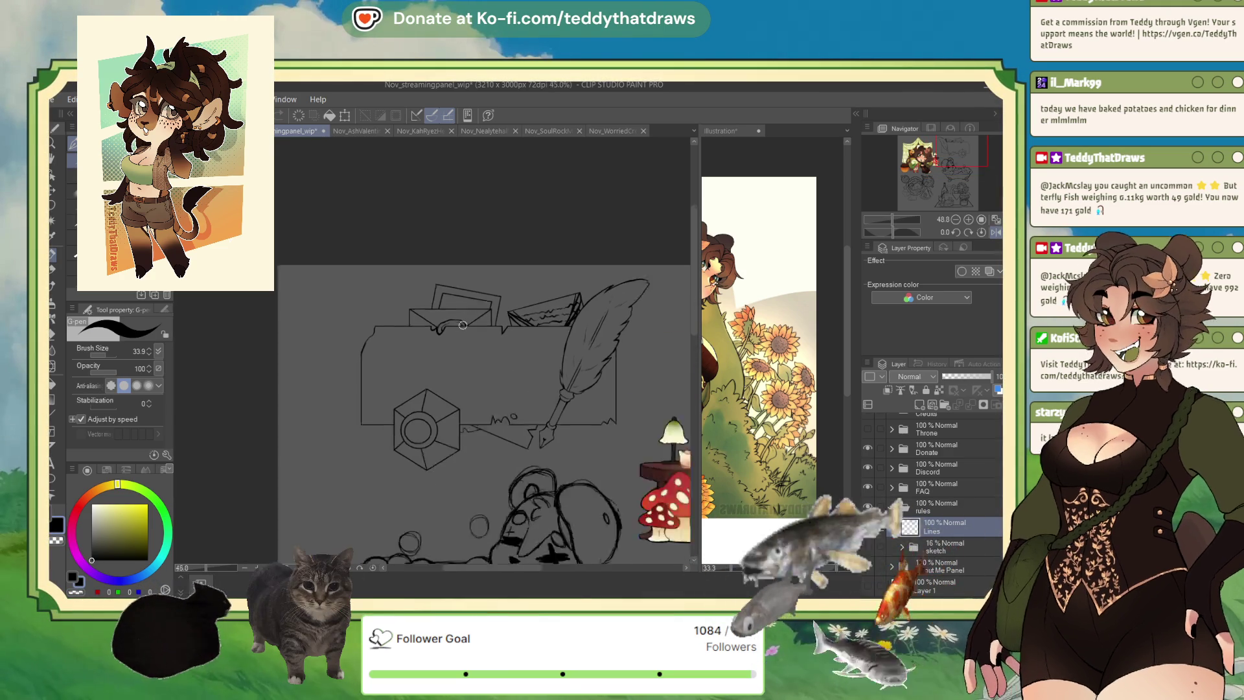
scroll(512, 337, down, 1)
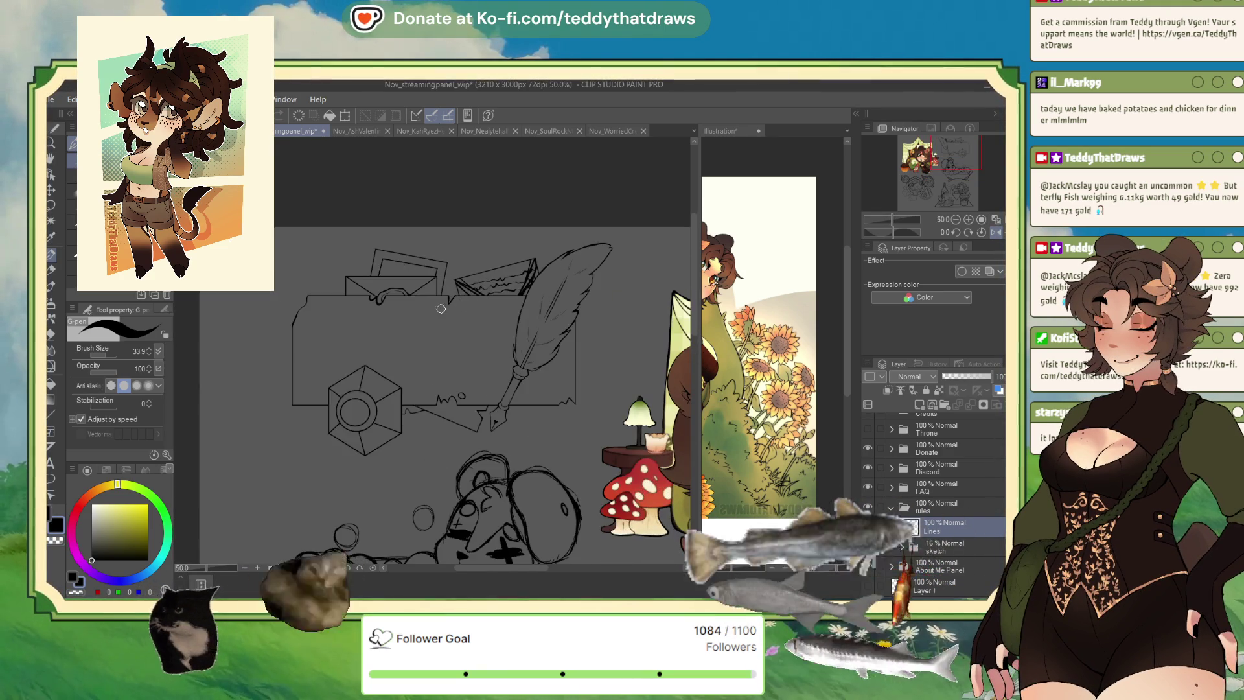
scroll(466, 315, down, 1)
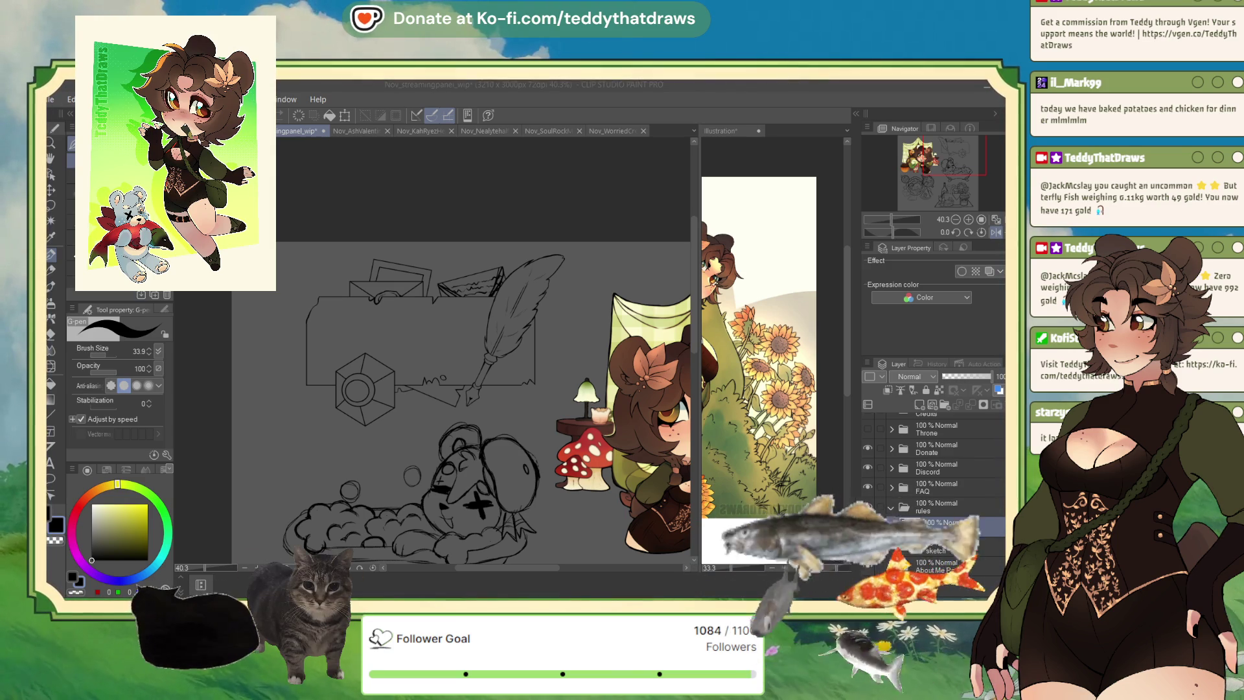
- Zoom in and add a new folder above Lines inside the rules group
scroll(447, 315, up, 3)
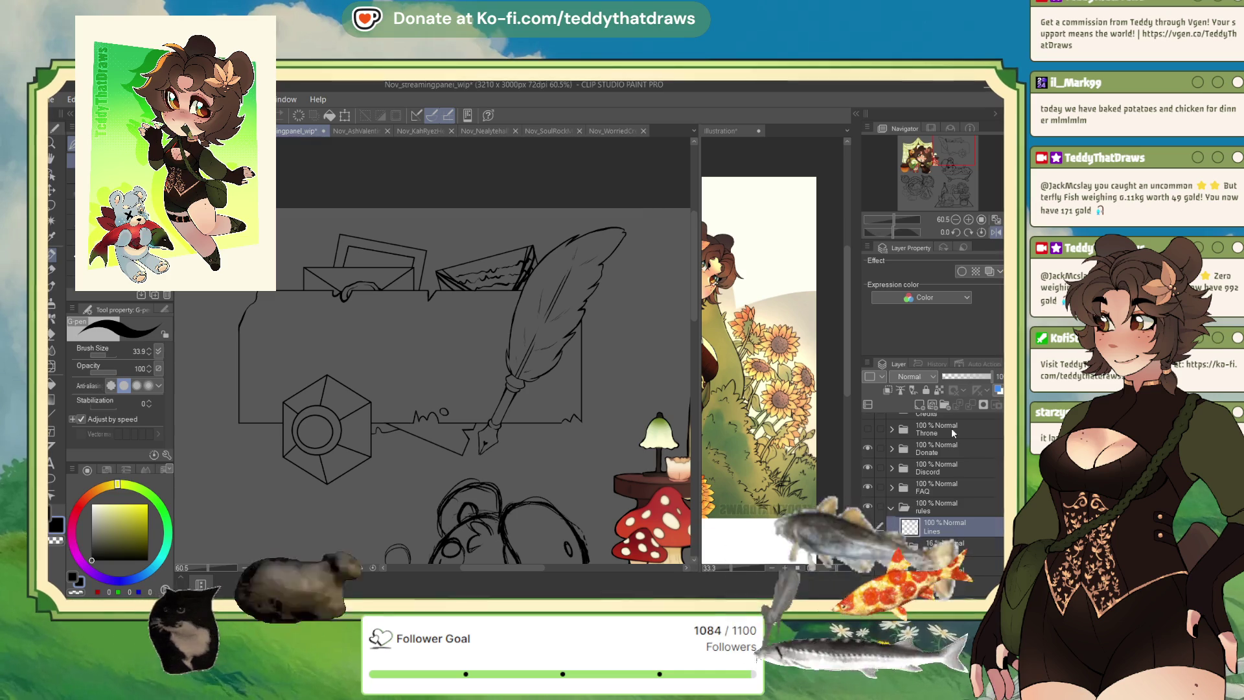
click(945, 404)
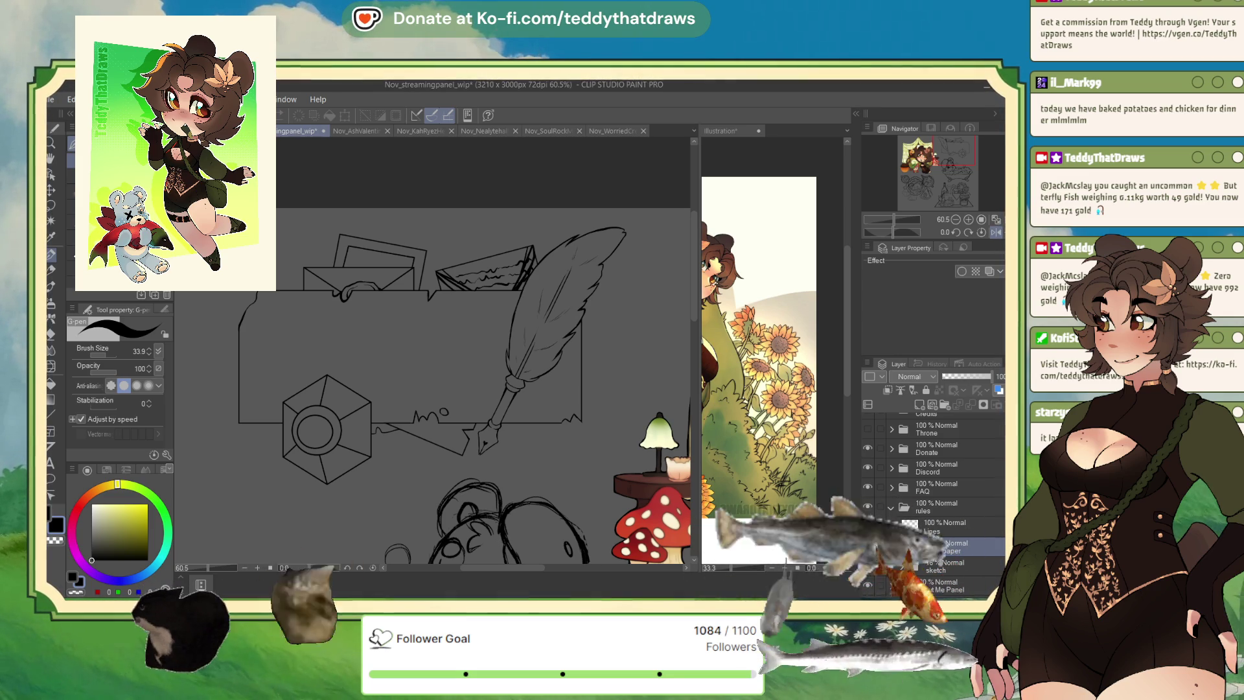
- Add a new raster layer in the main paper folder and flip the canvas view horizontally
scroll(423, 314, down, 2)
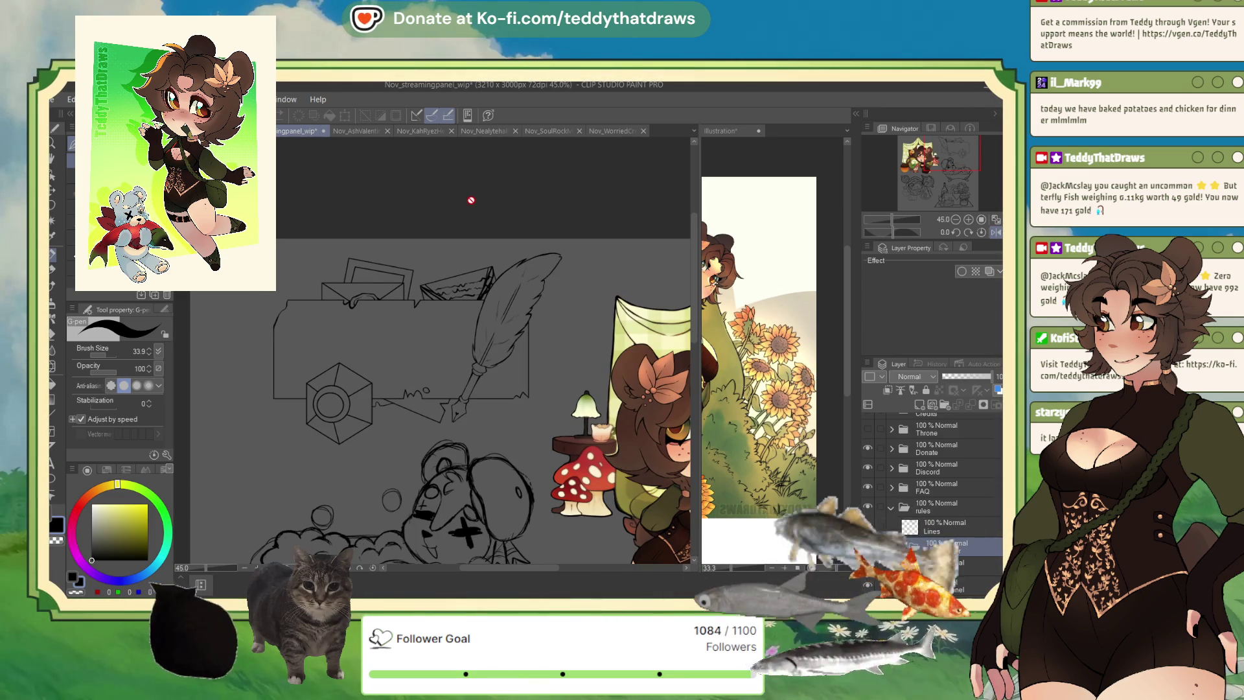
click(919, 405)
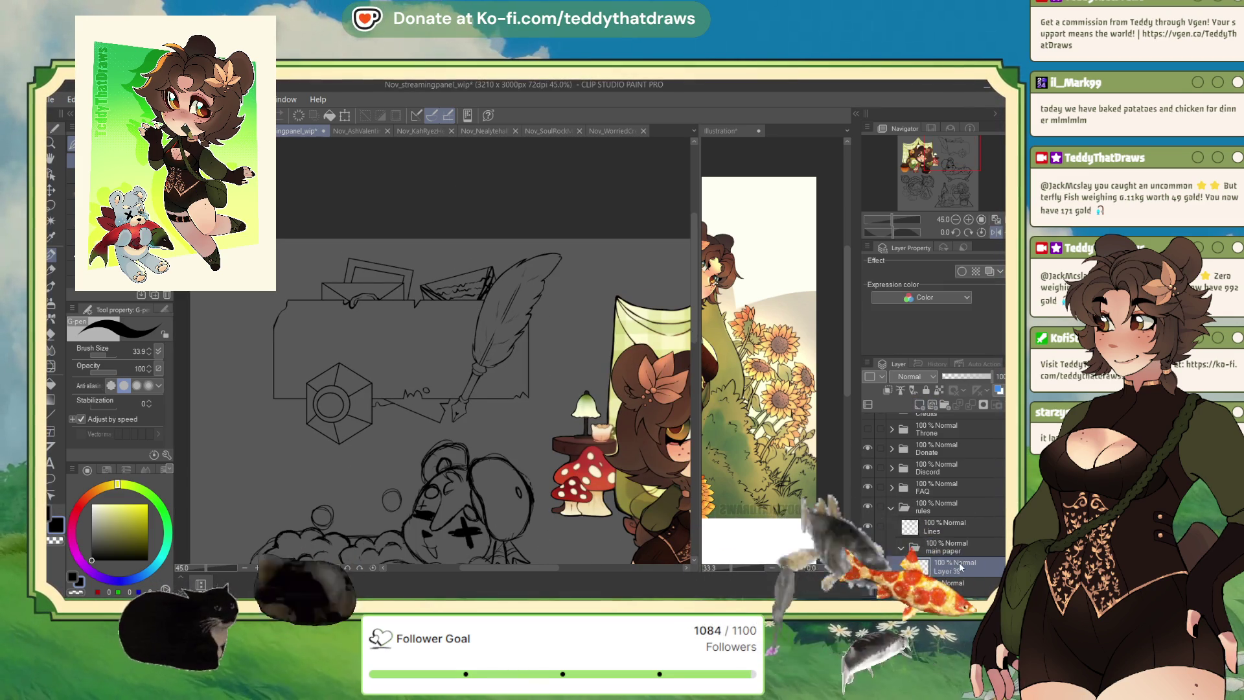
click(991, 232)
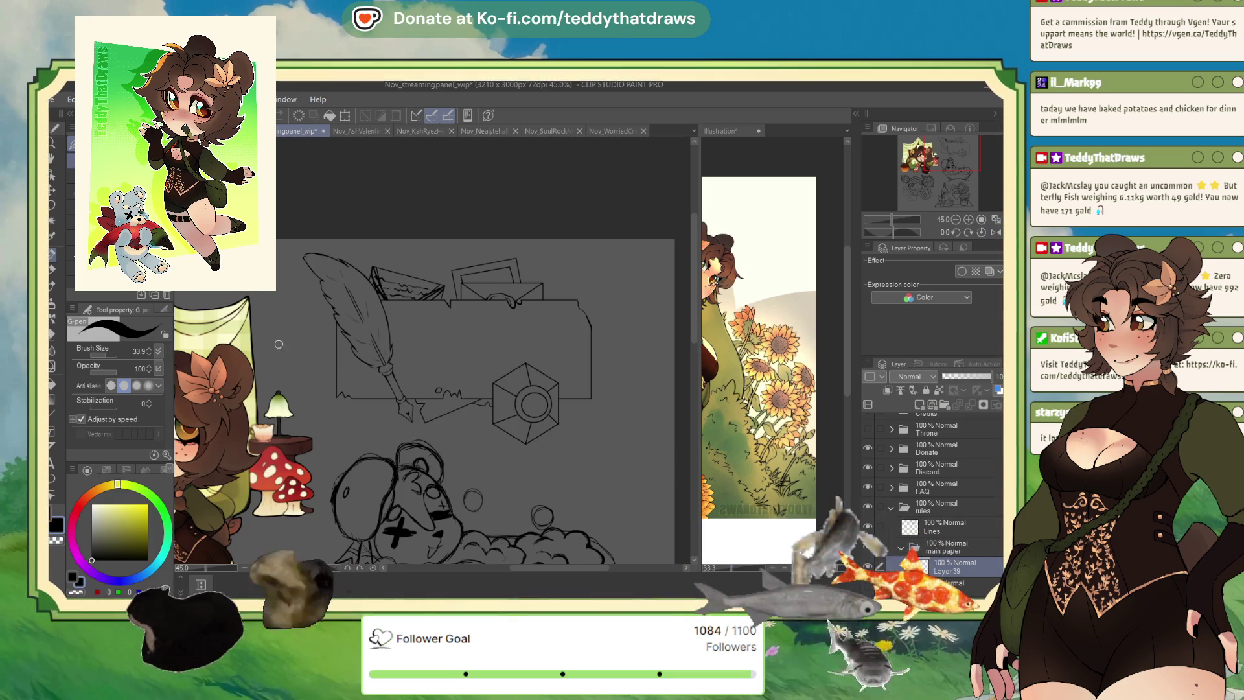
drag(454, 306, 413, 481)
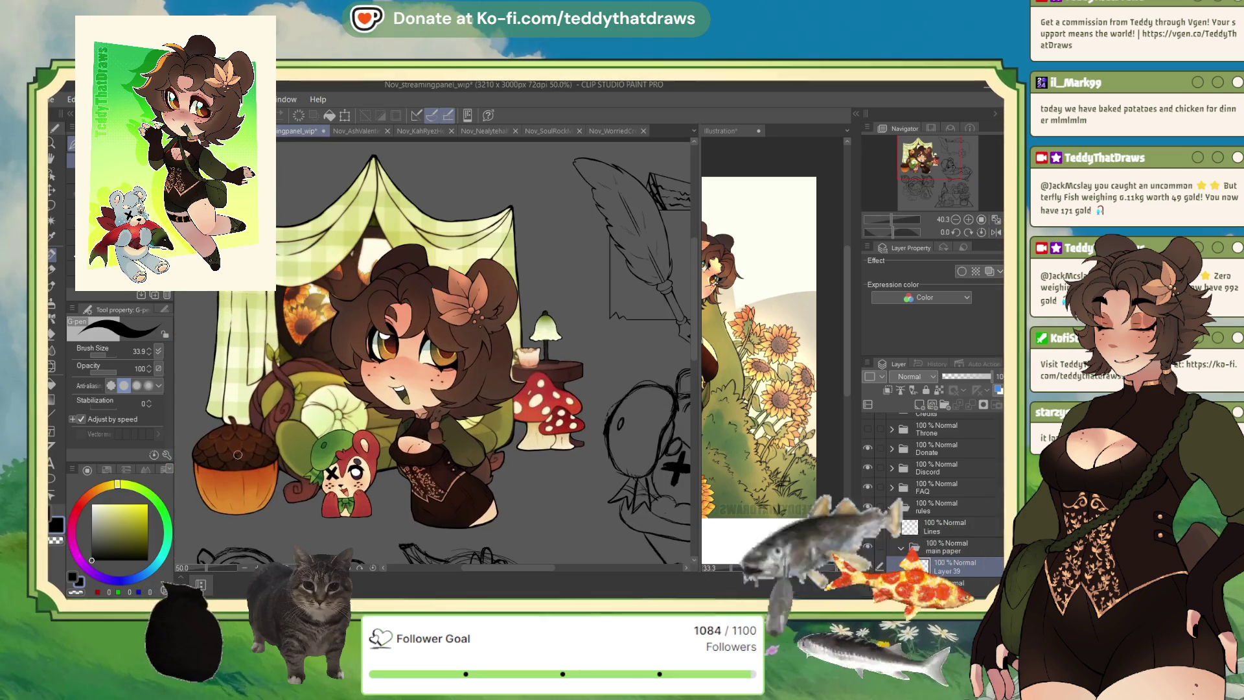
- Sample the peach hair-flower colour and auto-select the enclosed paper shape
alt+click(439, 295)
scroll(624, 227, down, 1)
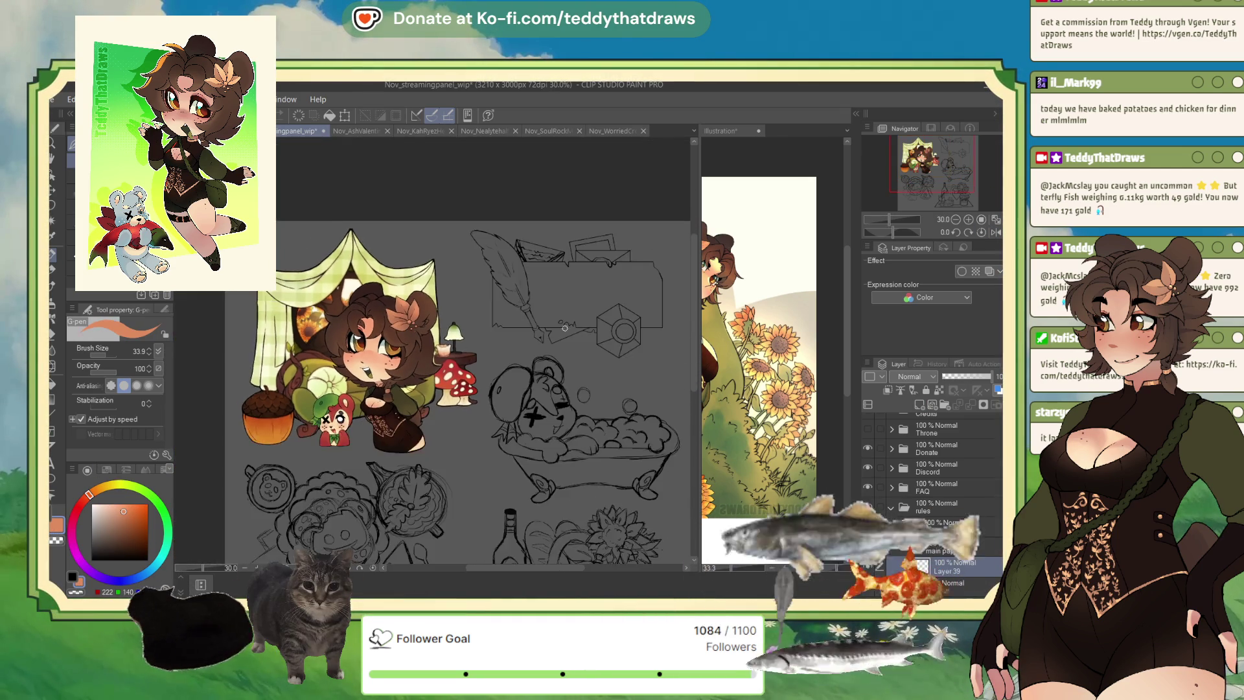
scroll(625, 227, up, 2)
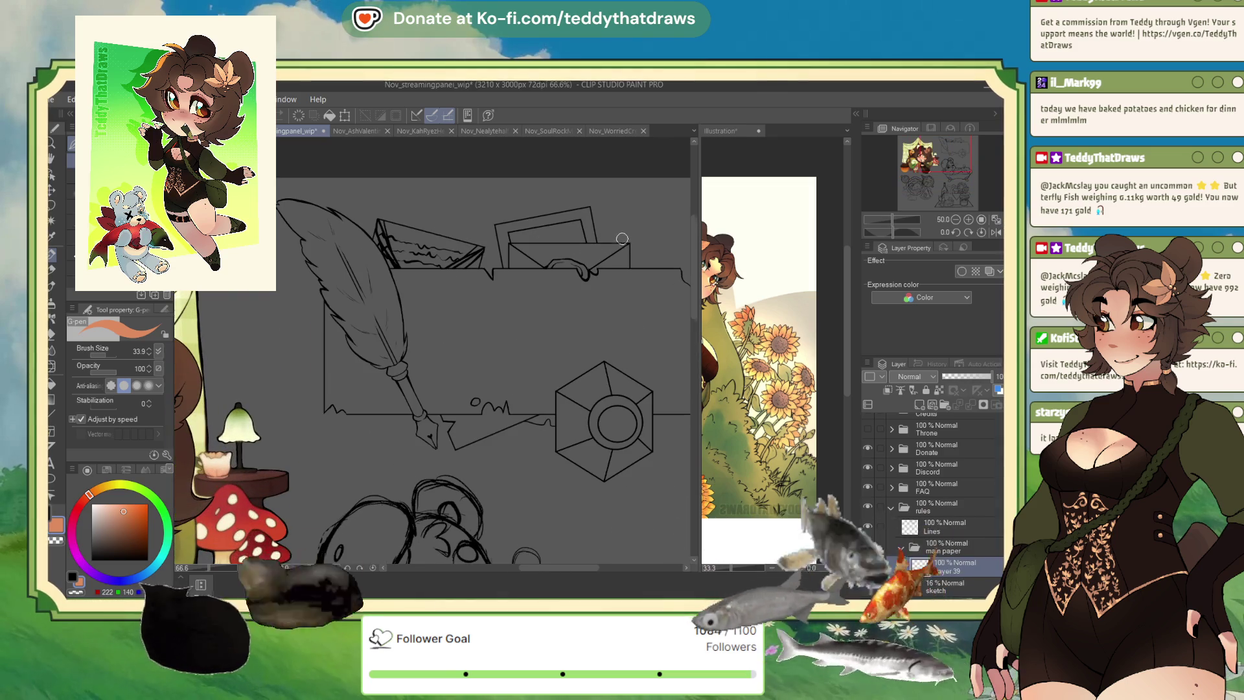
click(53, 220)
click(435, 368)
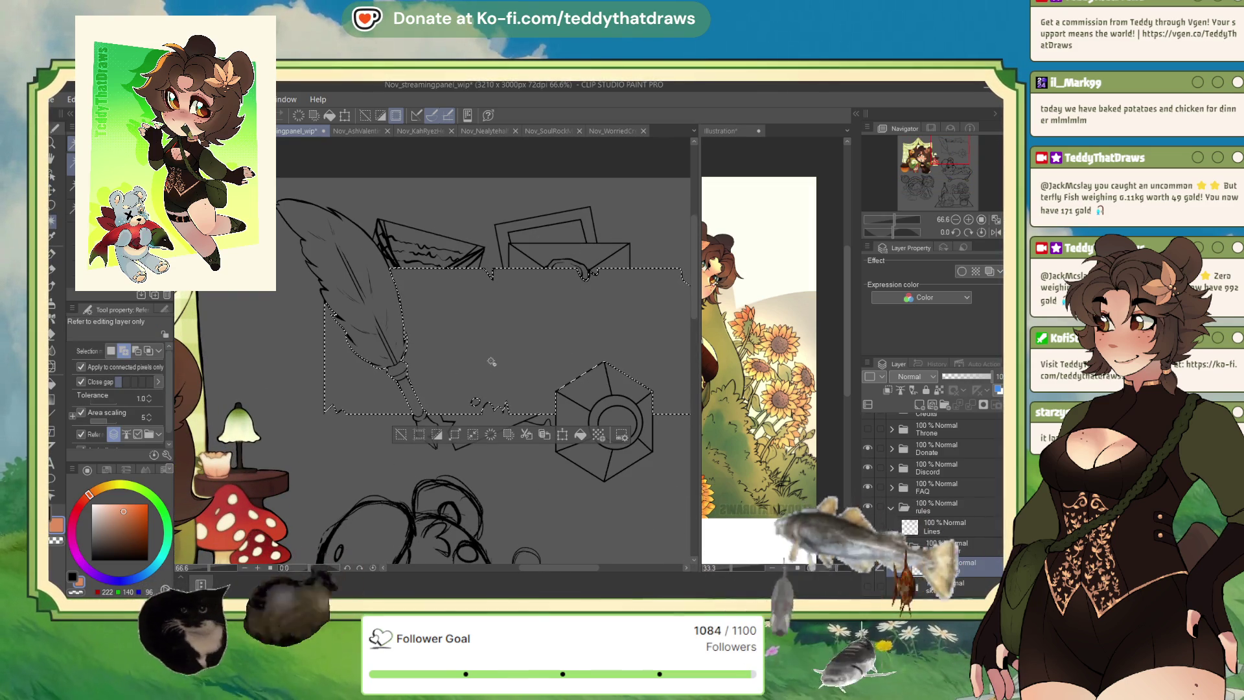
- Choose a warm light tan on the colour wheel and fill the selected paper shape with it
click(103, 514)
drag(96, 495, 109, 518)
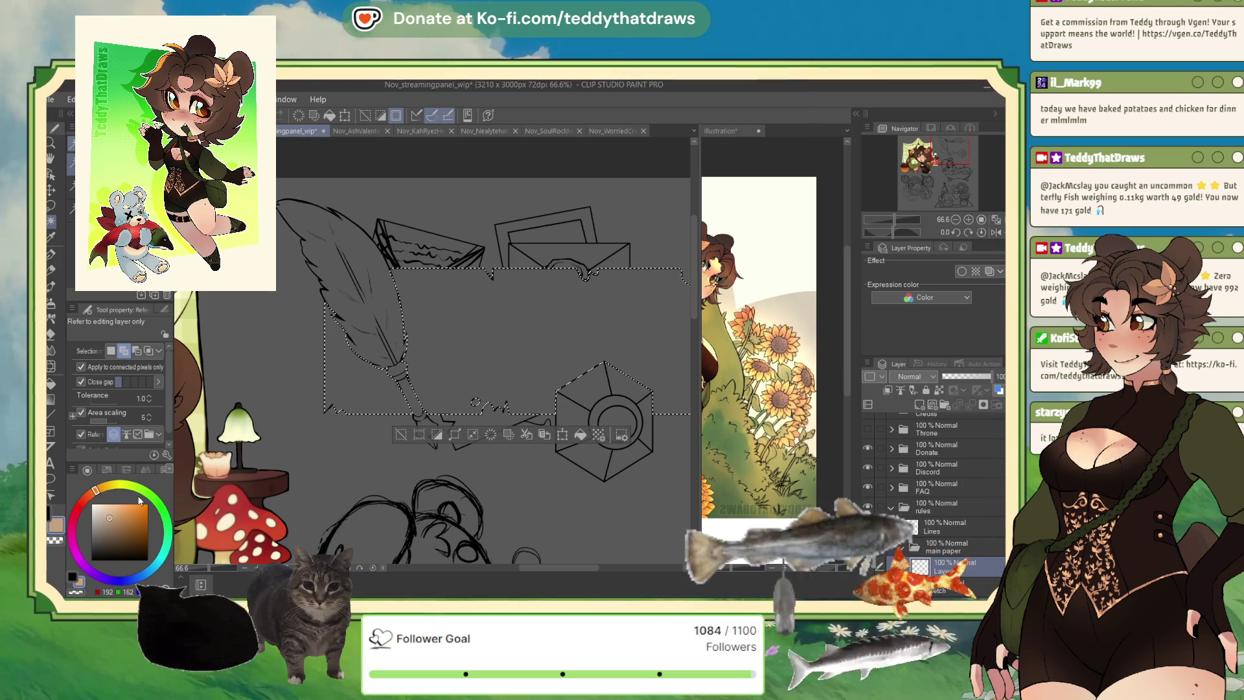
click(581, 438)
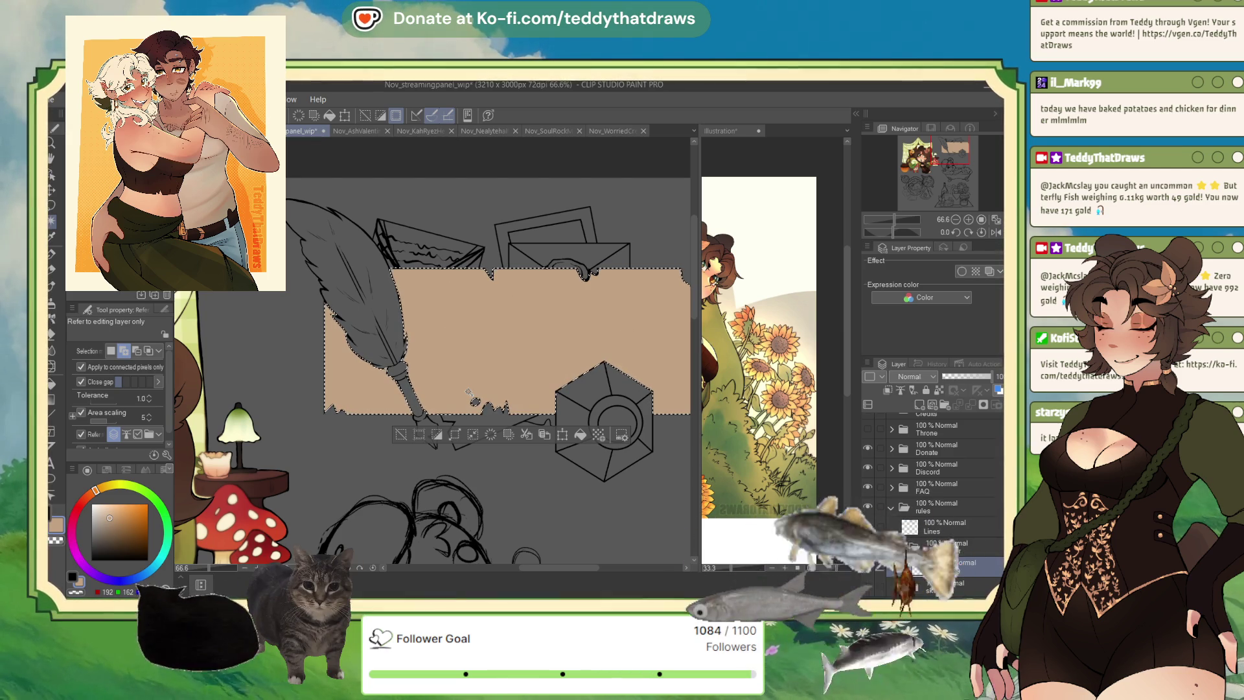
scroll(547, 453, down, 2)
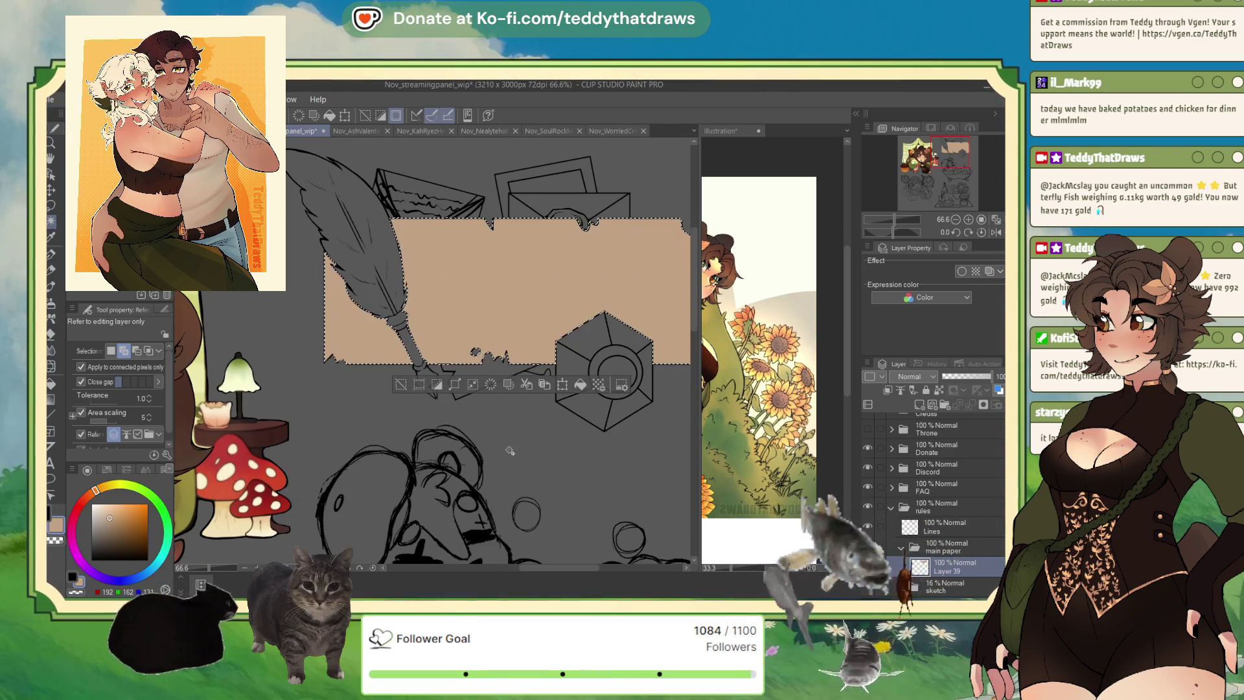
- Deselect the paper and create a new folder below main paper named 'base'
click(400, 386)
scroll(419, 323, up, 1)
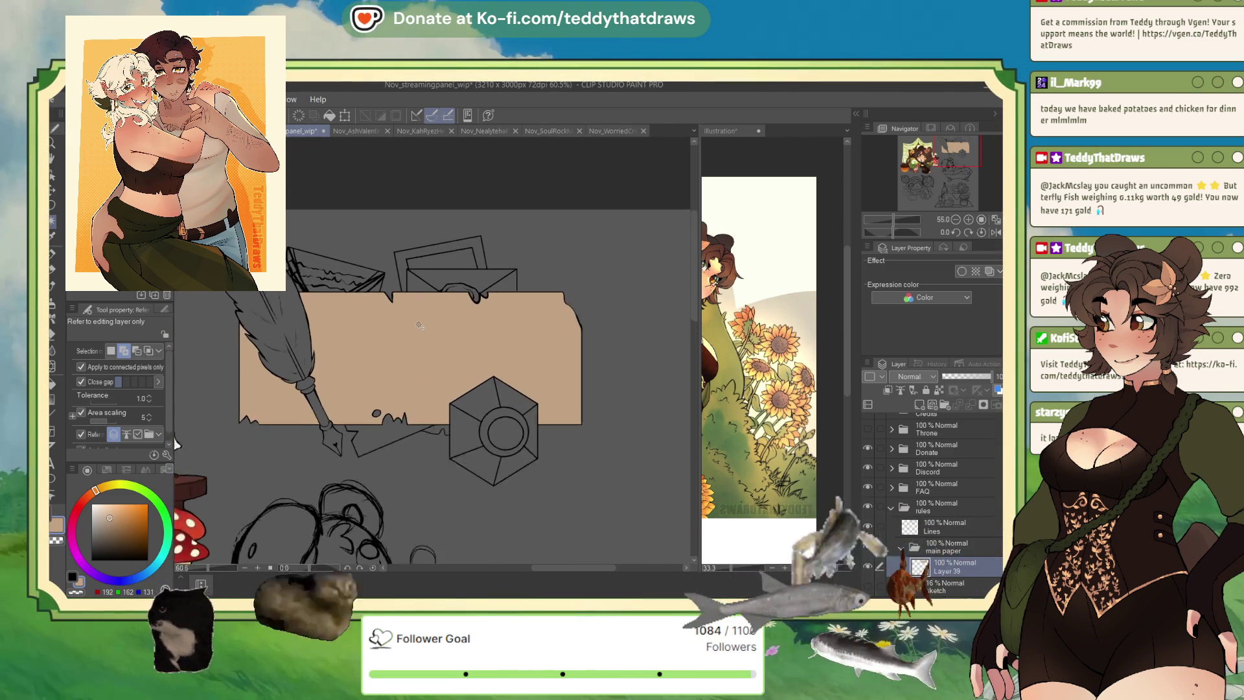
click(906, 546)
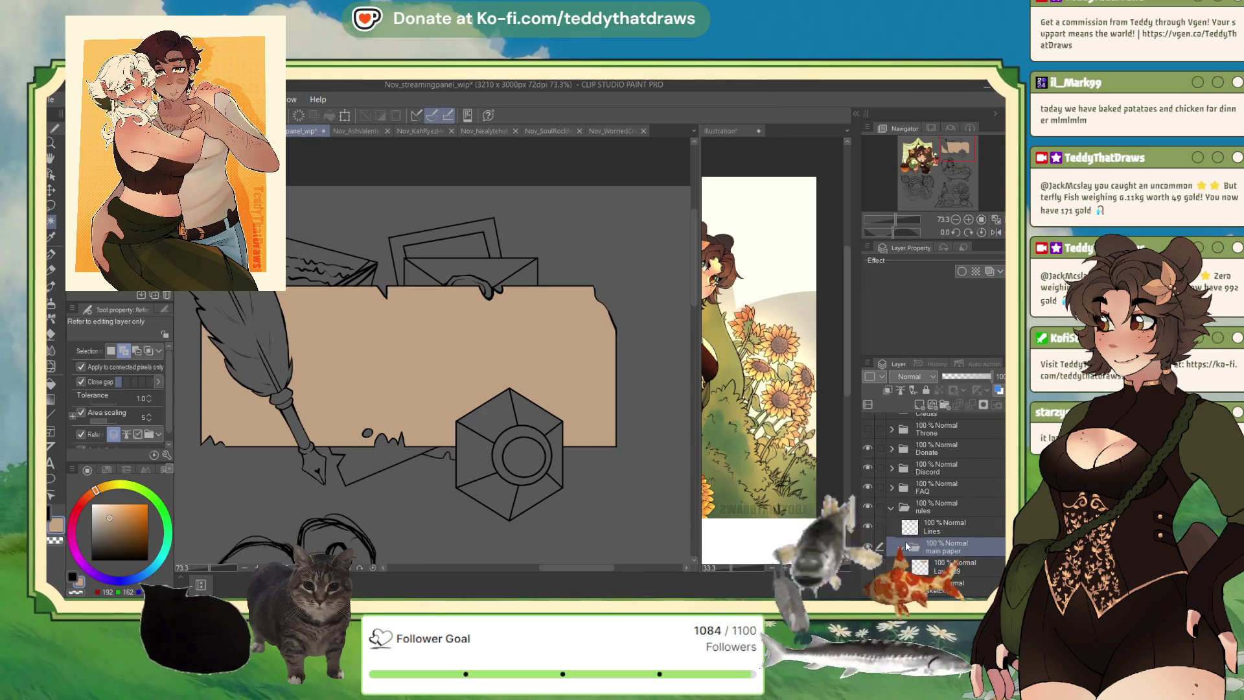
click(962, 569)
key(ctrl+g)
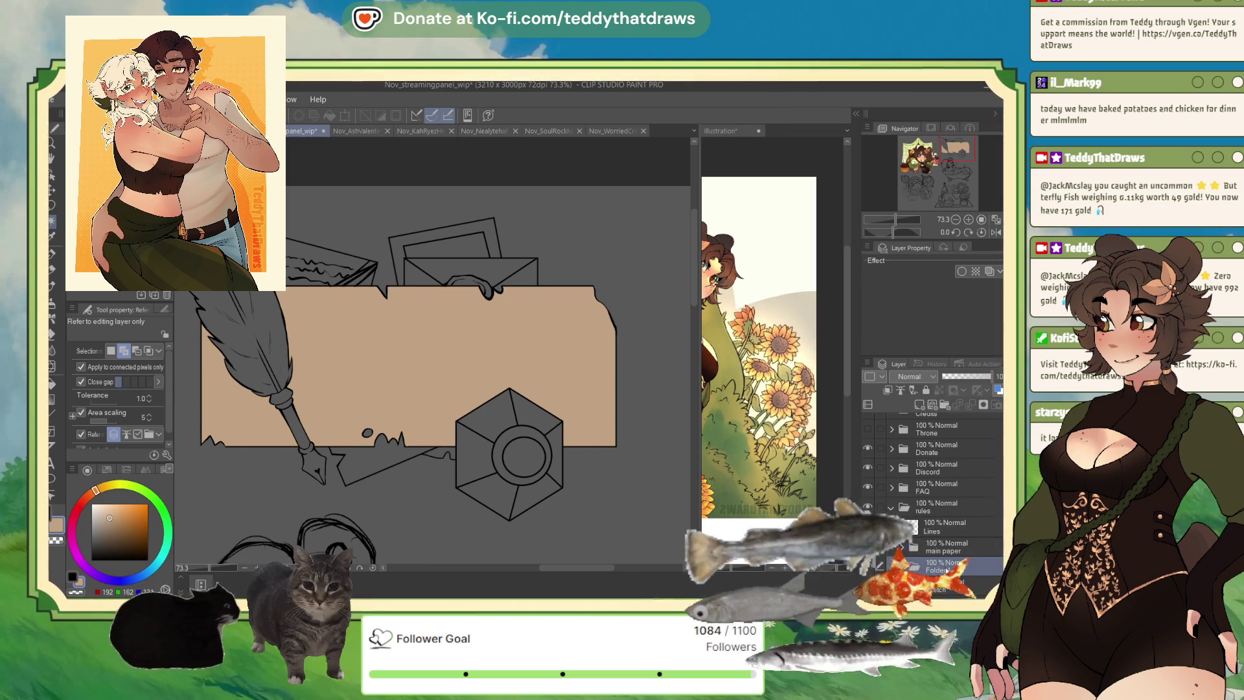
double_click(936, 570)
text(base)
key(Return)
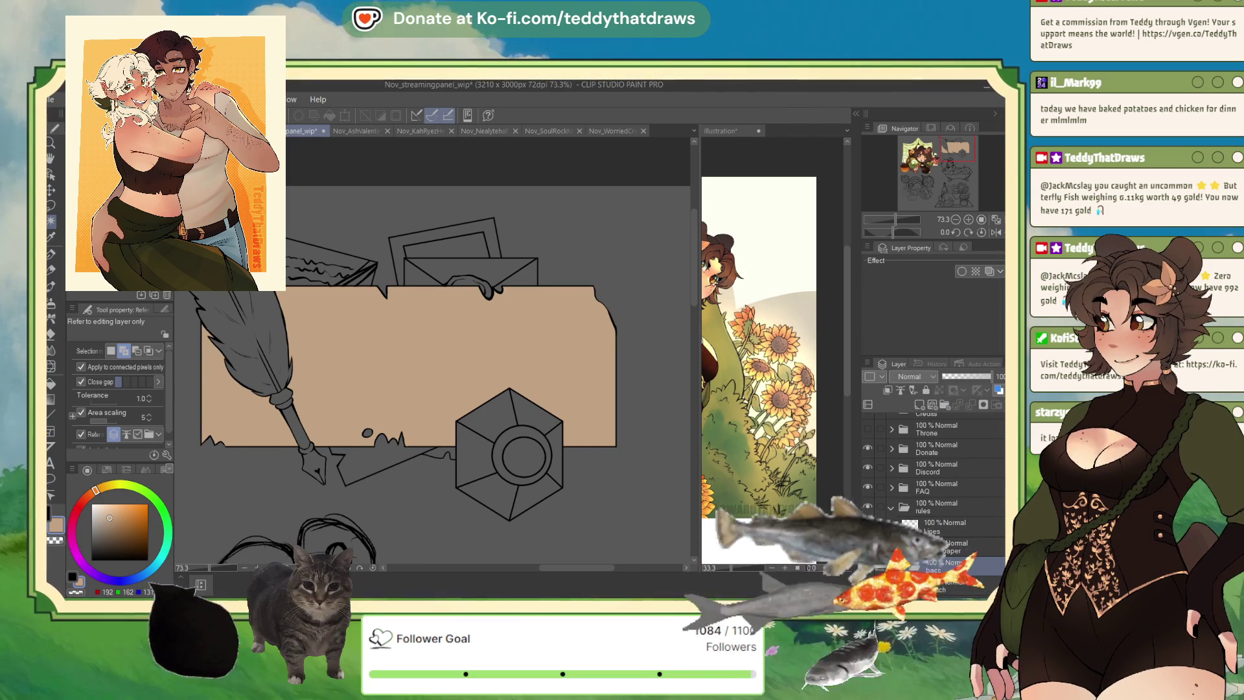
- Add a new layer in the folder and fill the torn strip beneath the paper with darker tan
click(920, 405)
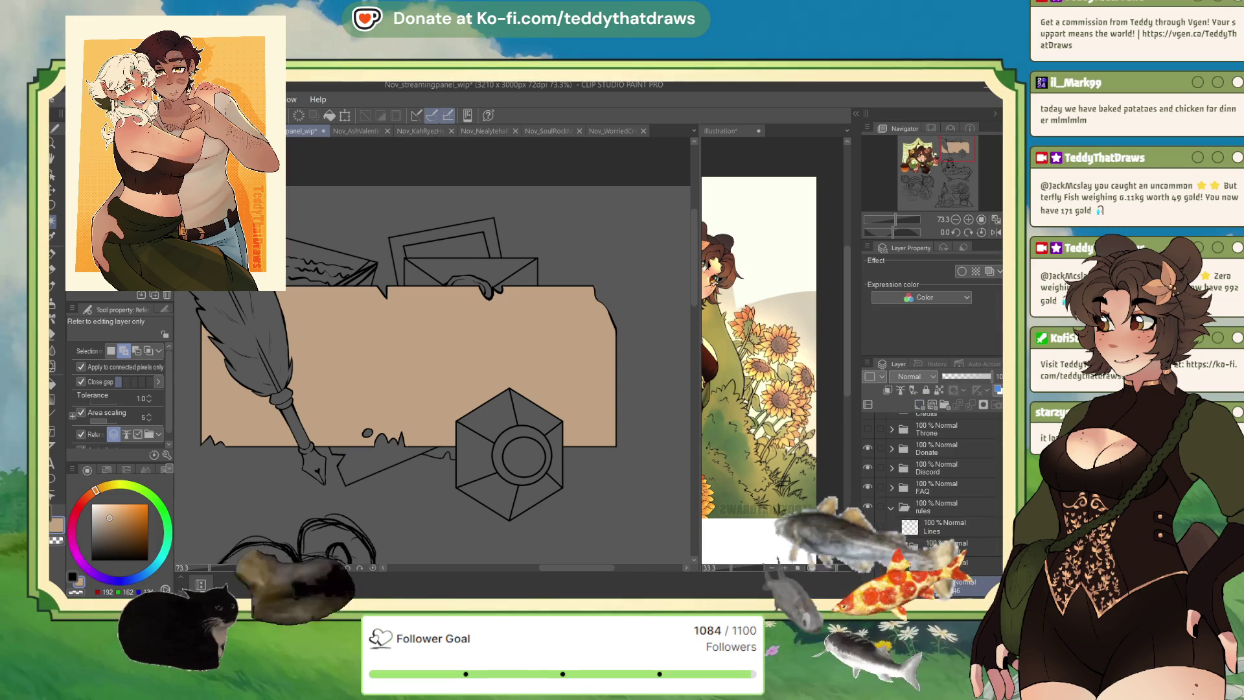
scroll(441, 456, down, 1)
scroll(440, 455, up, 2)
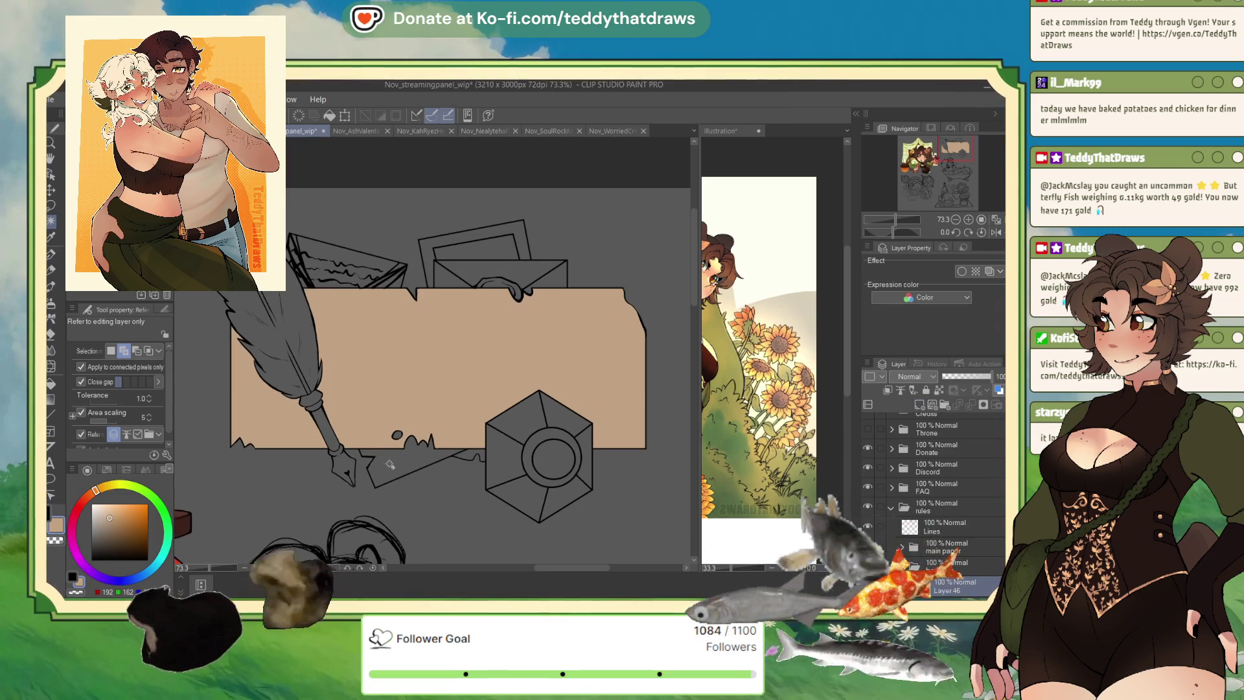
click(380, 473)
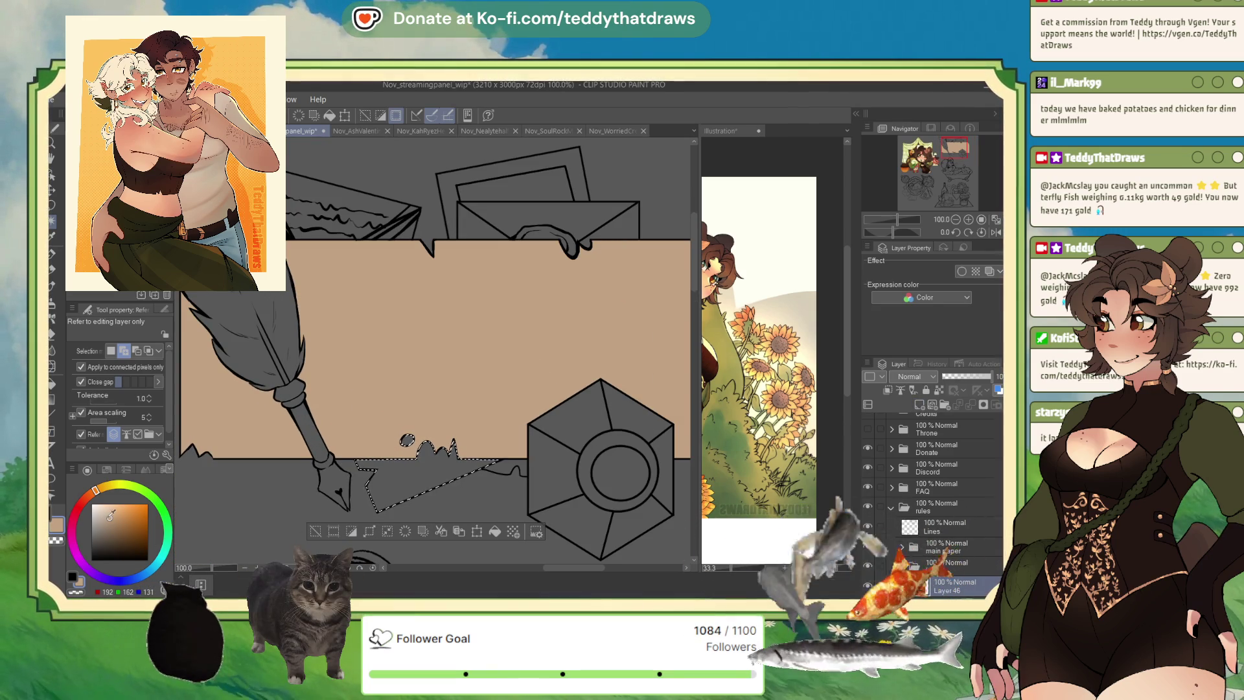
click(111, 527)
click(443, 509)
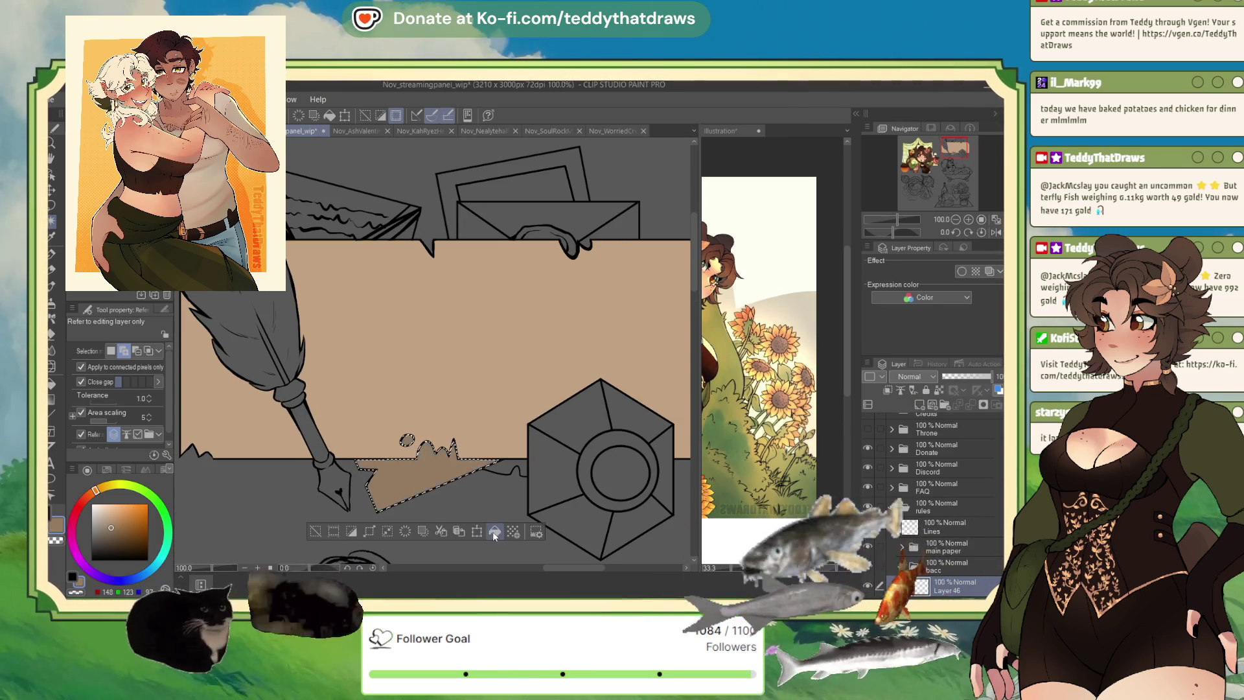
- Fill a small area under the paper dark brown, deselect, and select the envelope flap
click(510, 467)
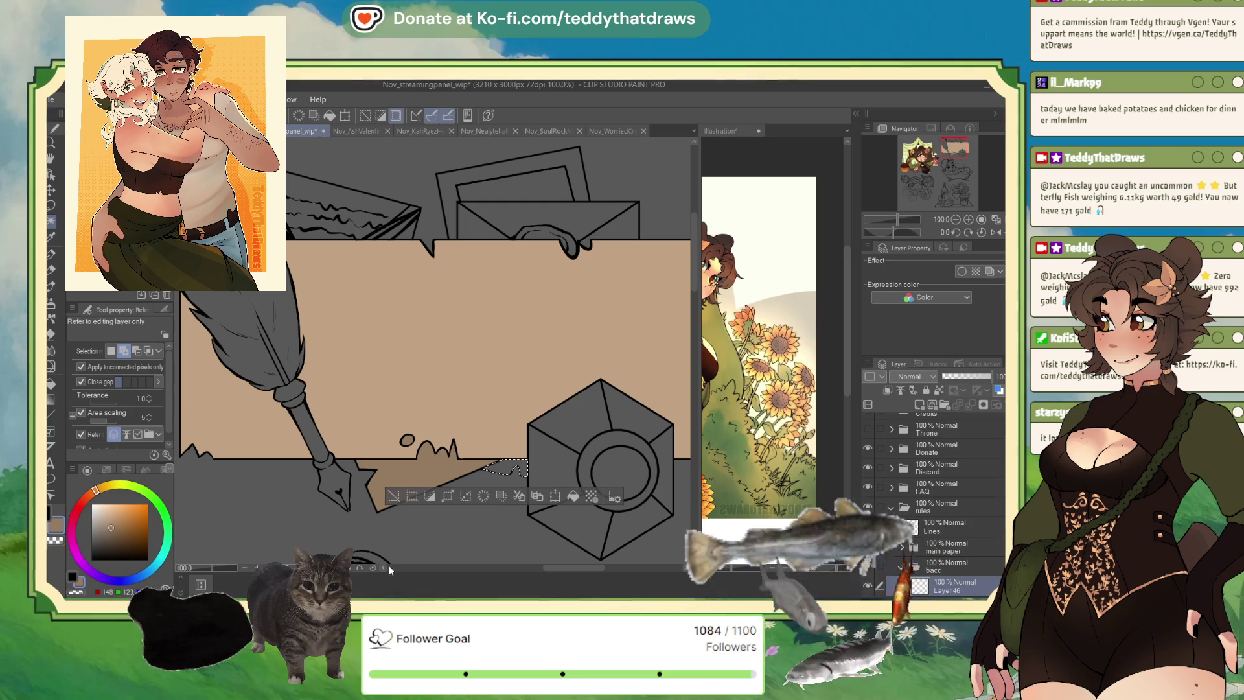
click(117, 536)
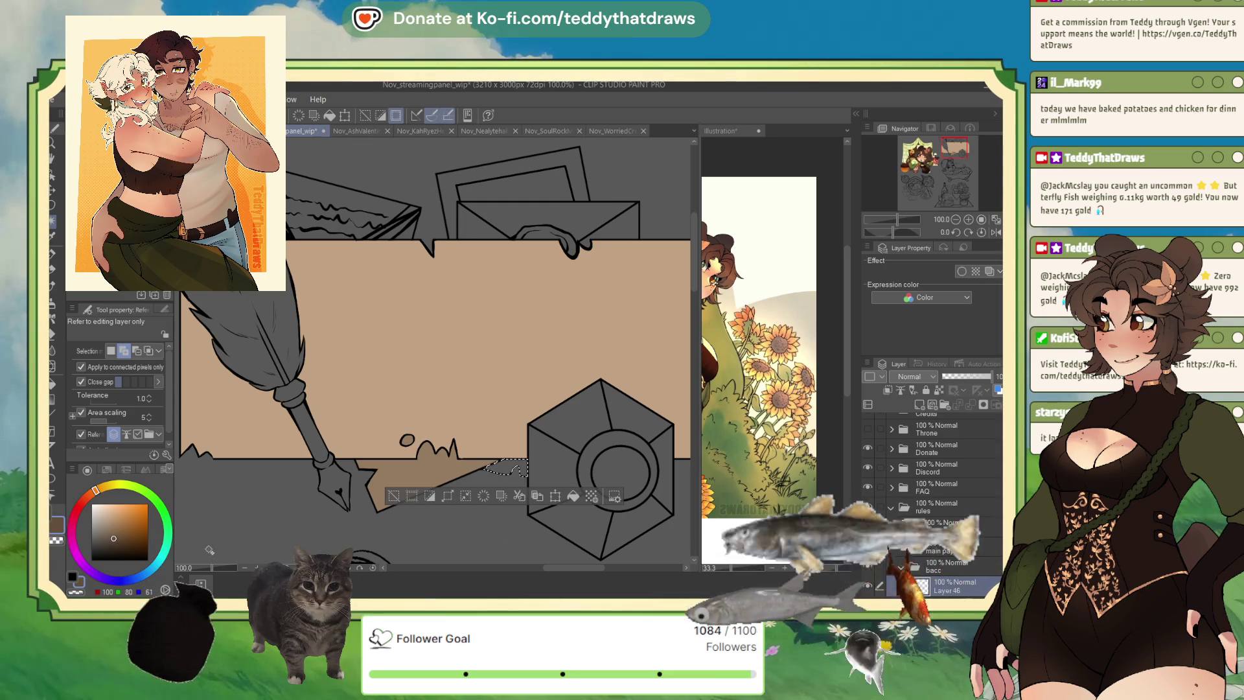
click(570, 497)
key(ctrl+d)
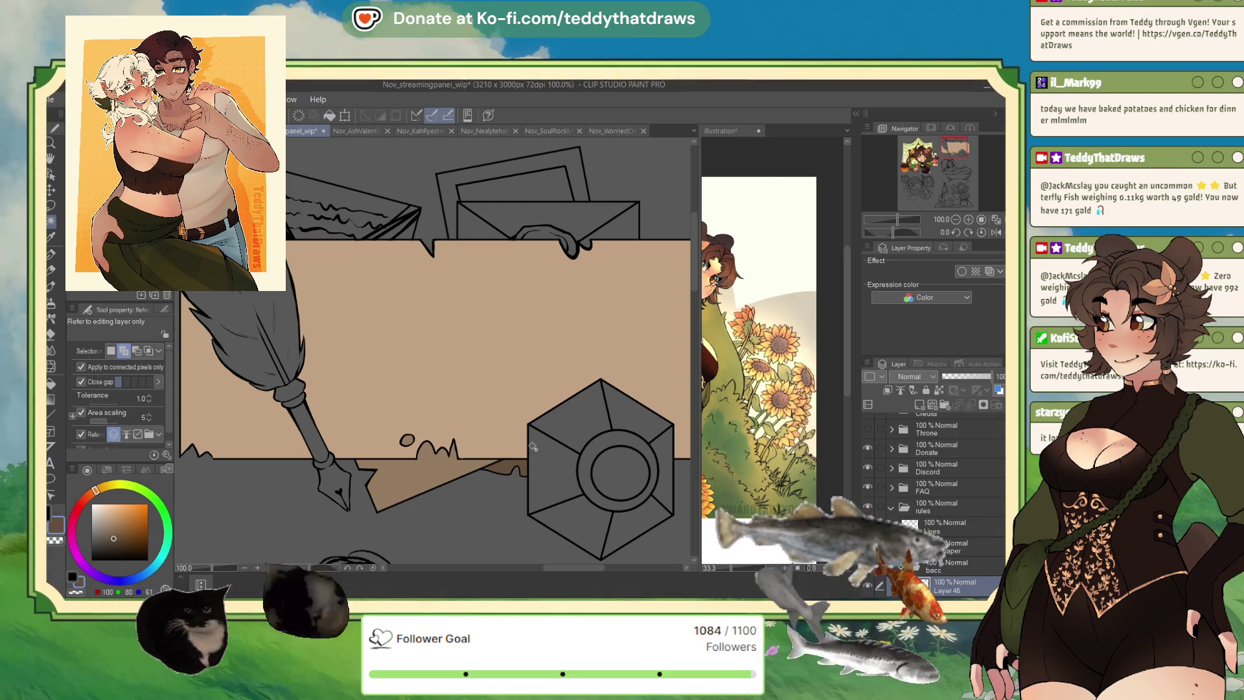
scroll(530, 453, down, 3)
scroll(616, 266, up, 2)
click(536, 342)
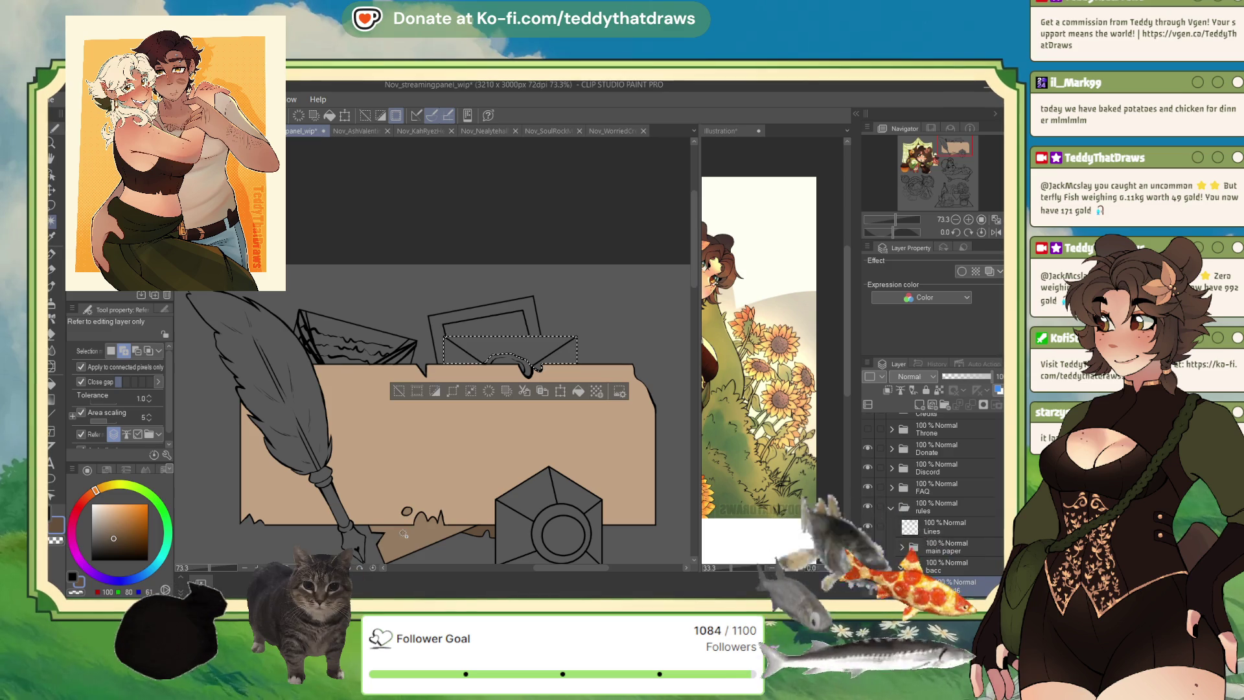
- Fill the envelope area with a light cream colour and clear the selection
click(107, 522)
click(104, 525)
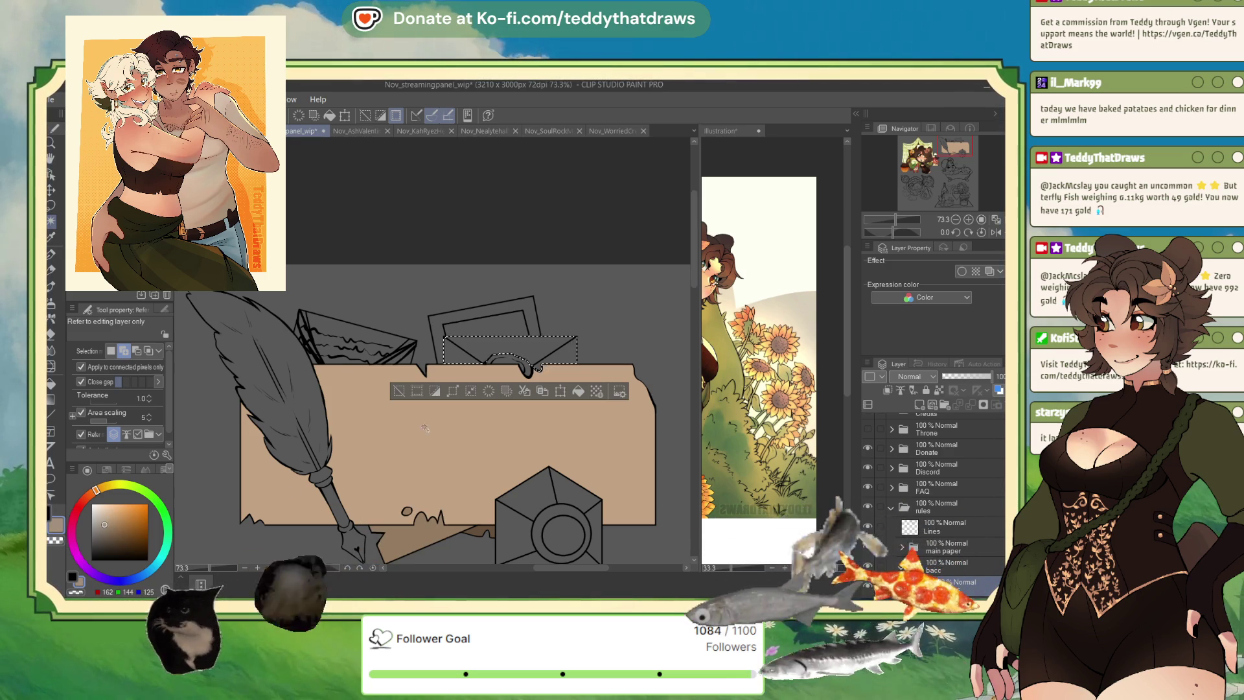
key(alt+BackSpace)
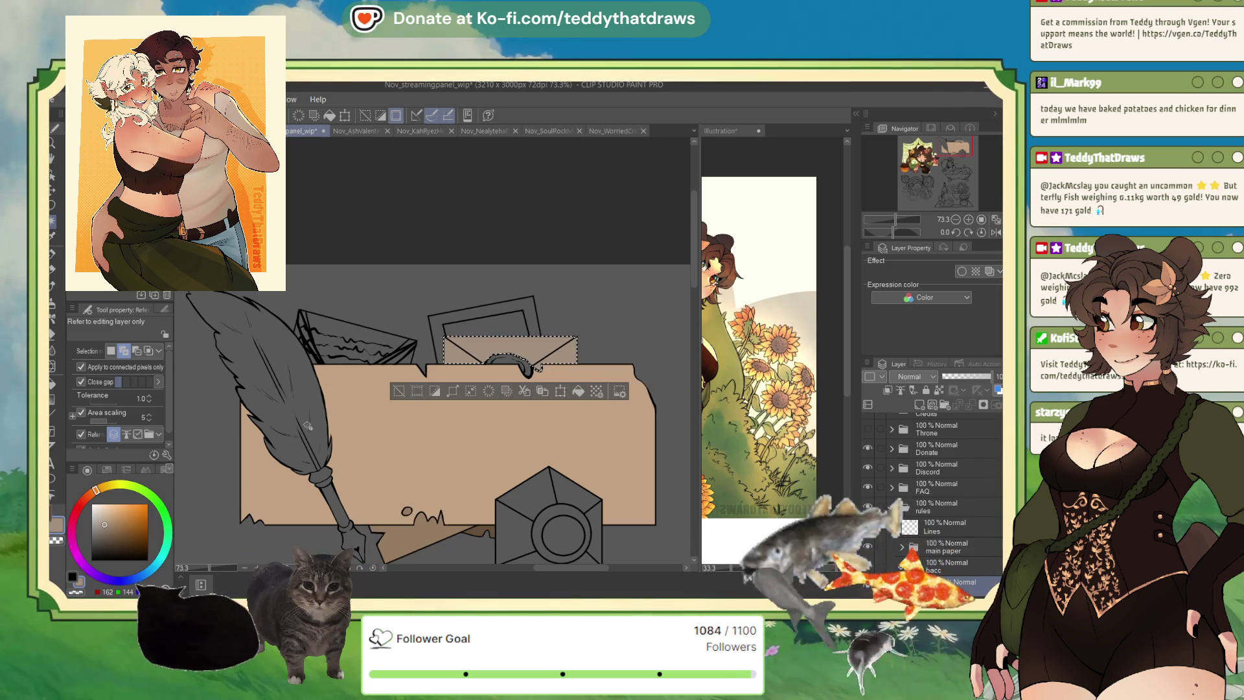
alt+click(357, 396)
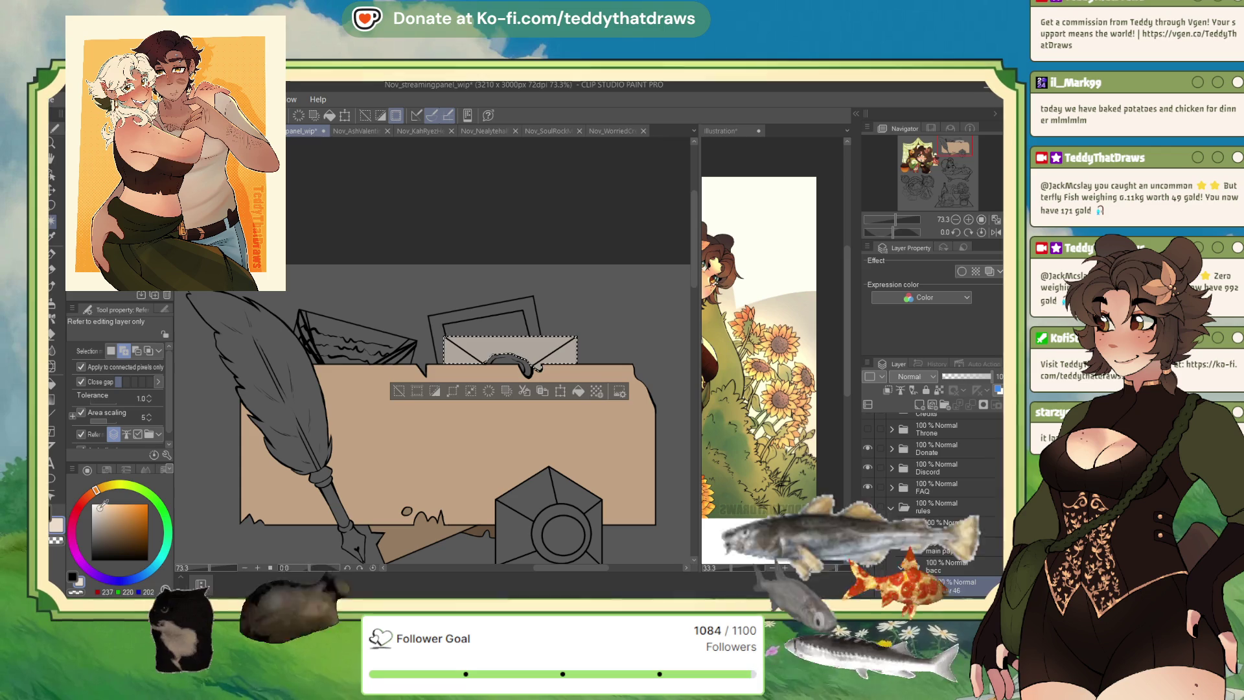
click(104, 512)
click(578, 391)
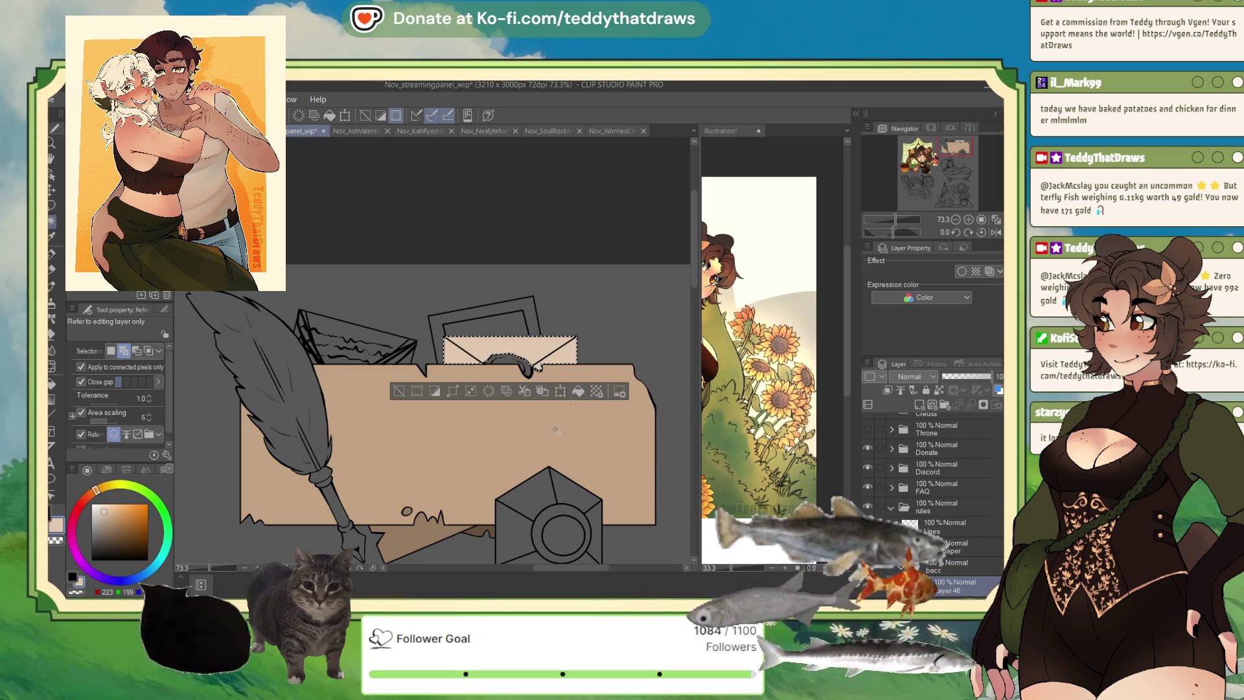
key(ctrl+d)
- Select the wax seal with the Selection pen and fill it dark red
click(505, 361)
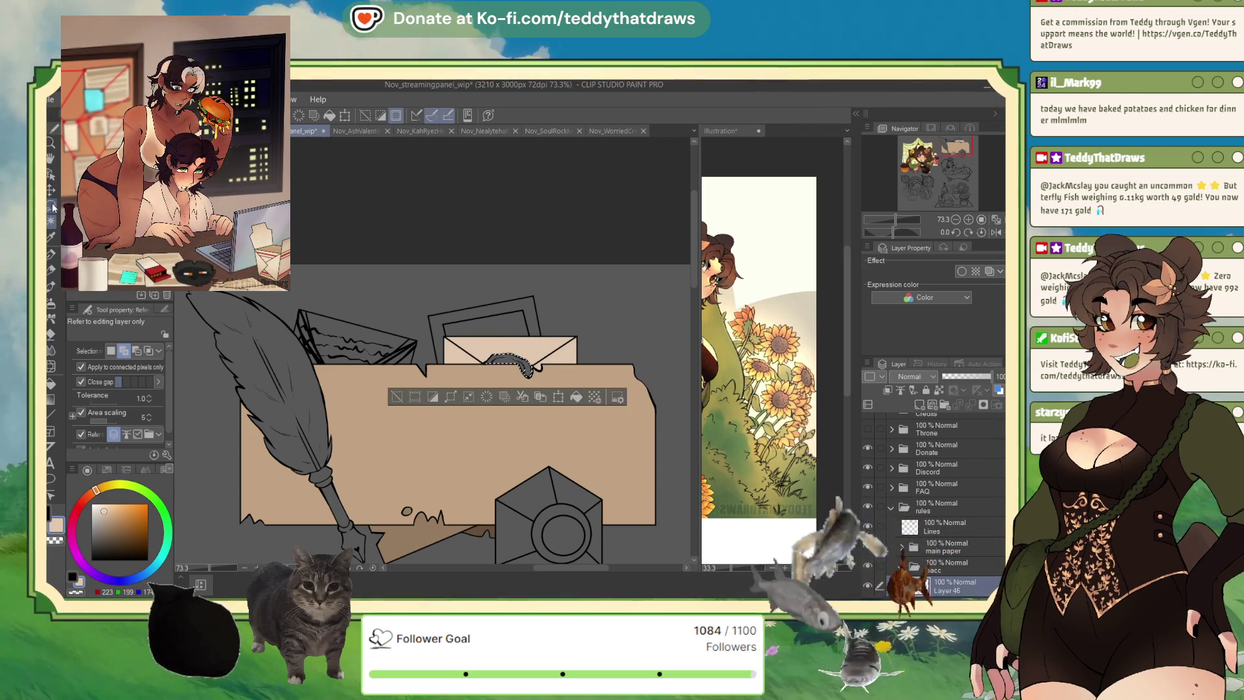
click(52, 190)
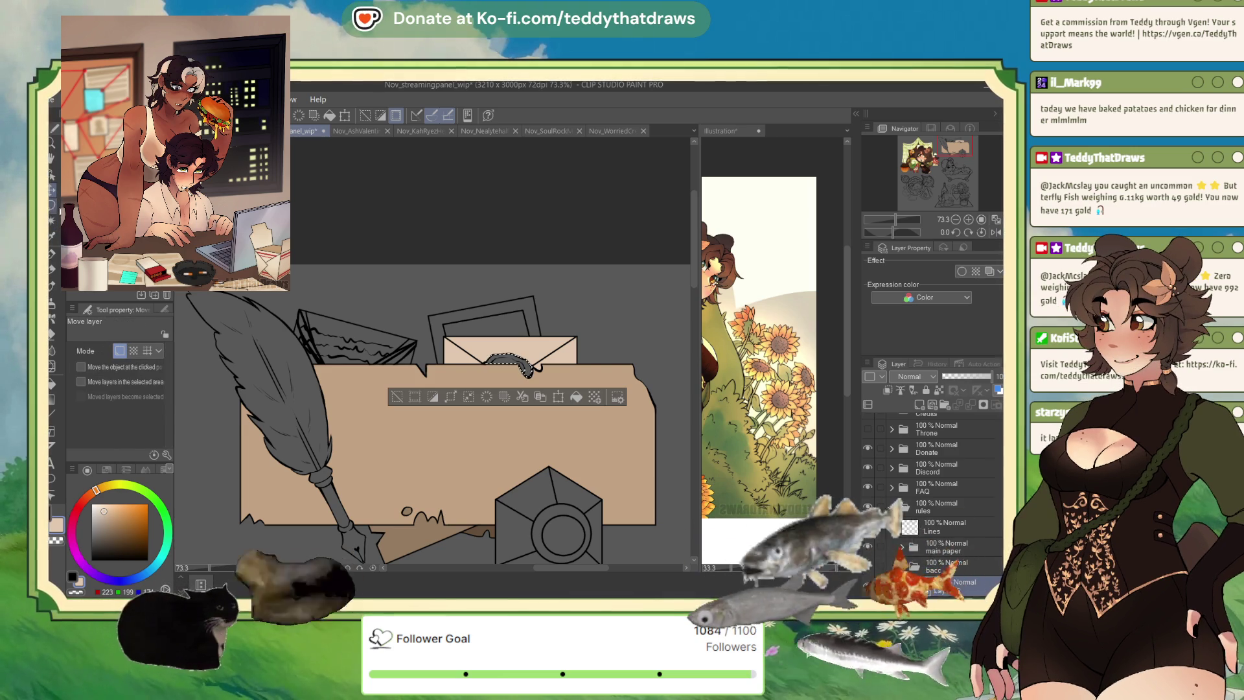
click(52, 206)
scroll(536, 367, up, 3)
scroll(537, 367, up, 3)
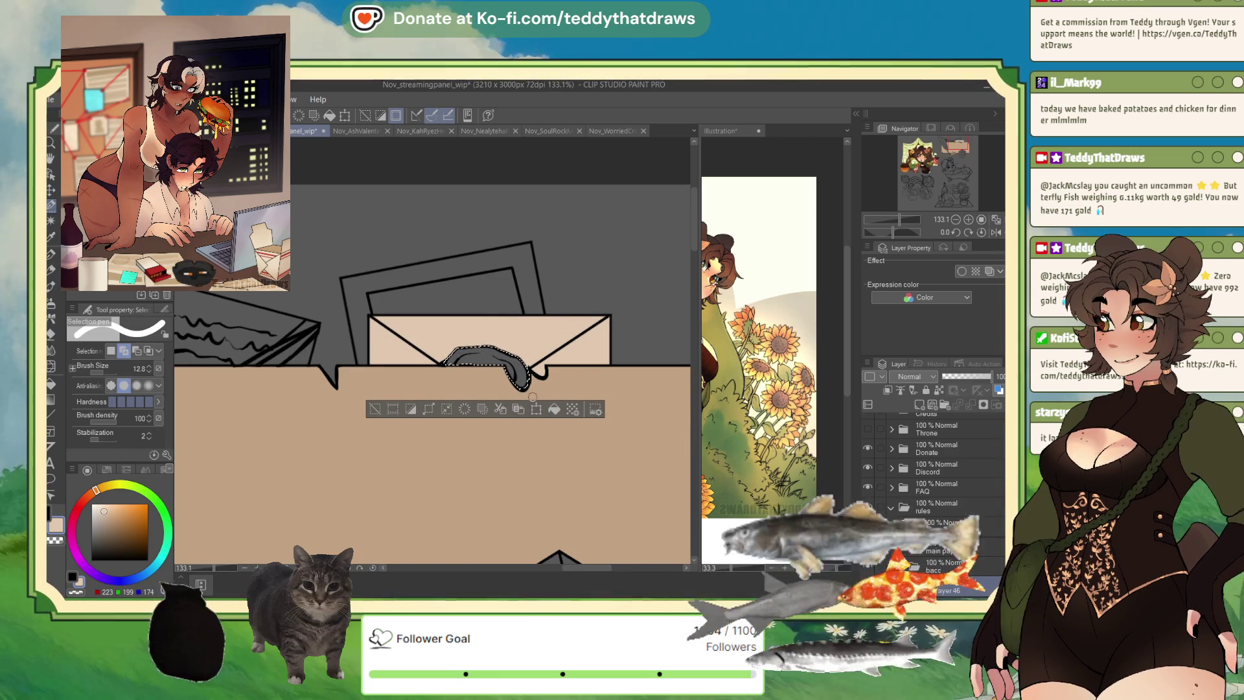
click(77, 510)
click(148, 531)
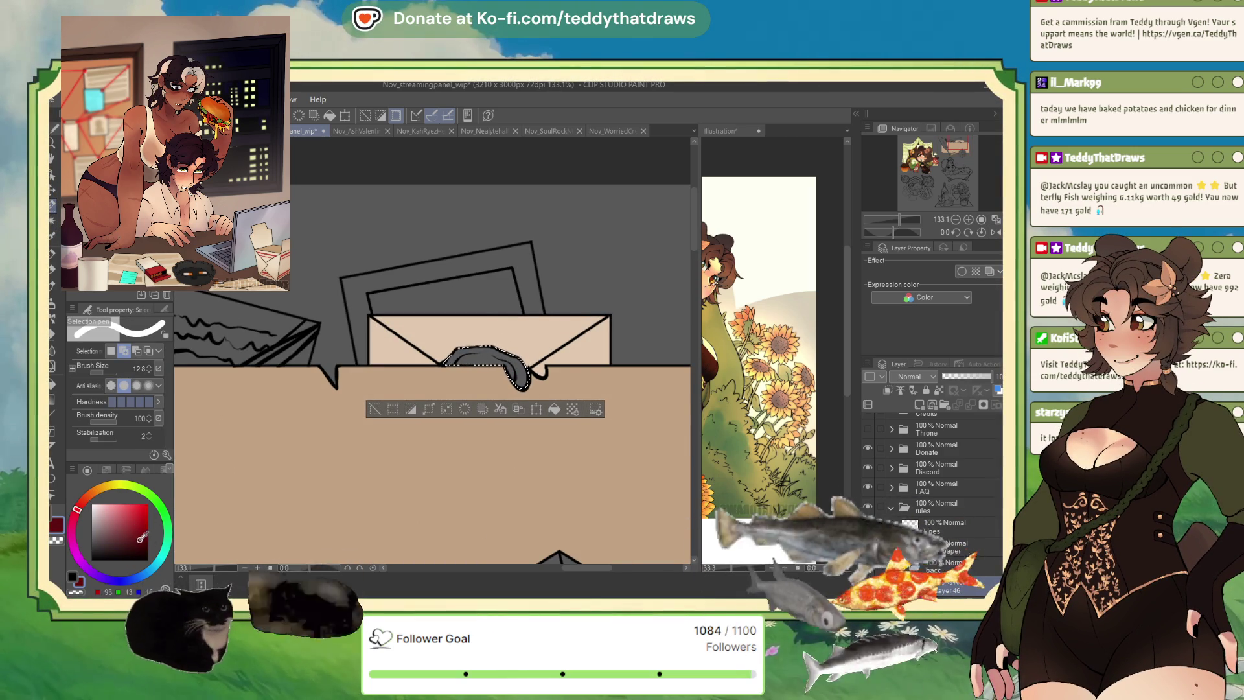
key(alt+BackSpace)
click(375, 410)
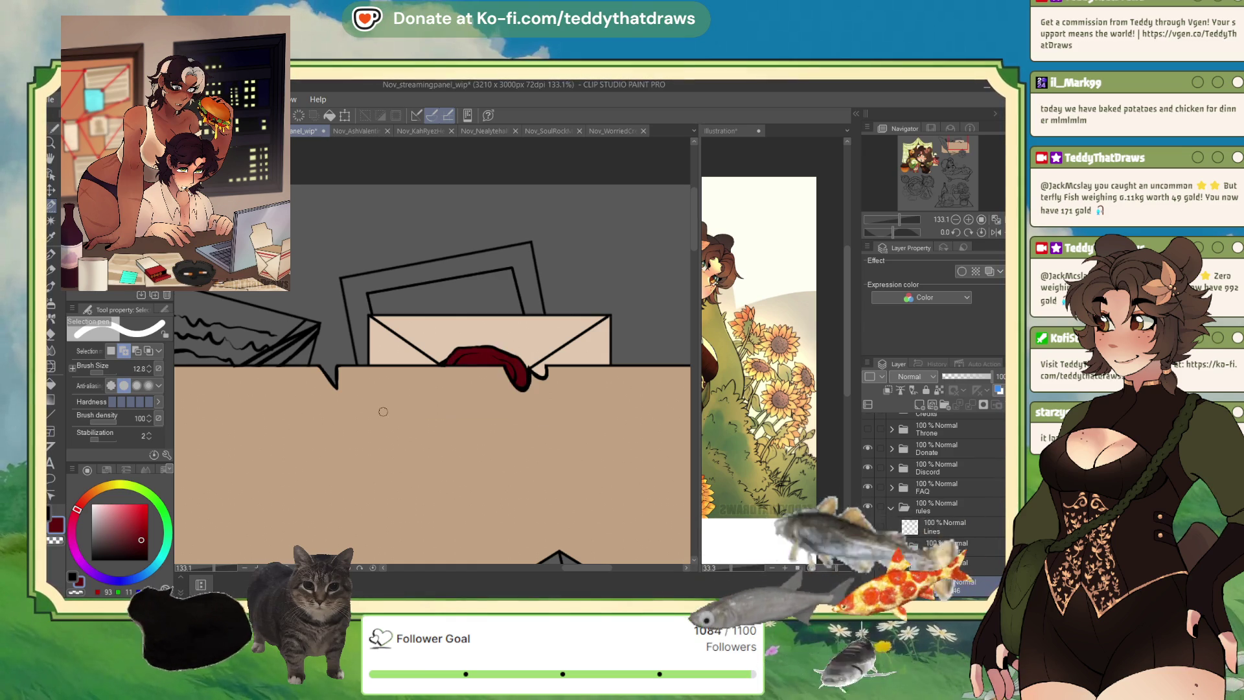
- Auto-select the inner paper area of the letter and sample the peach colour
key(g)
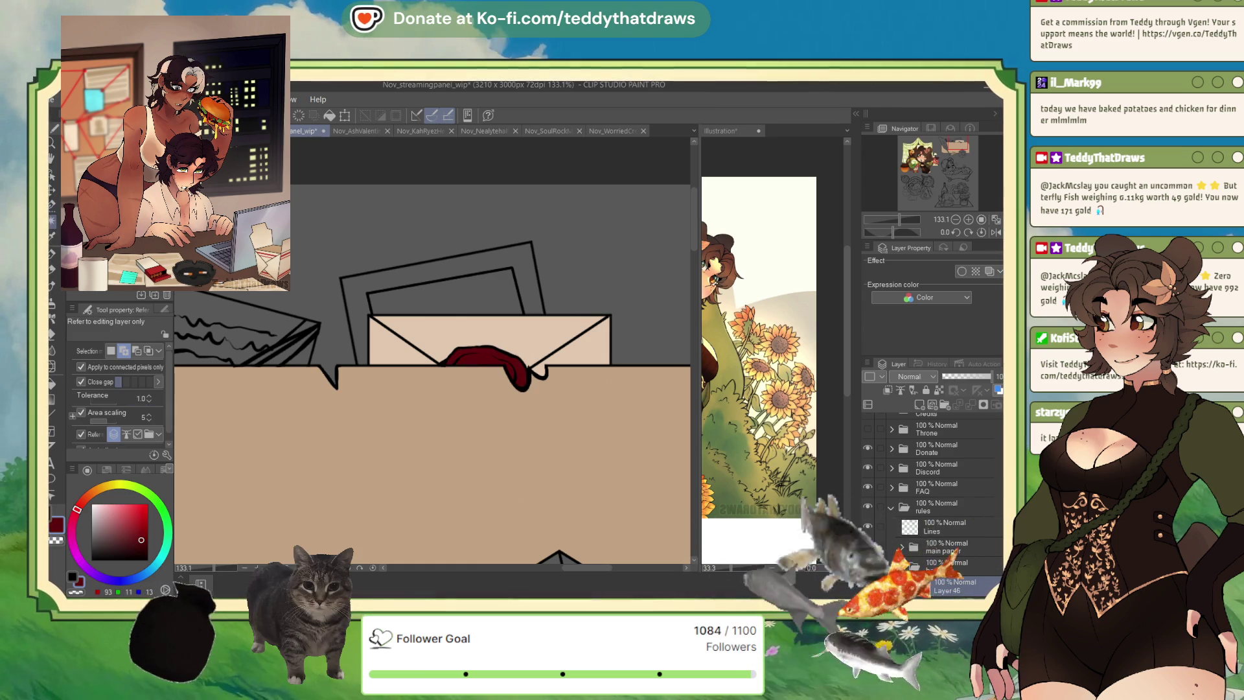
click(421, 305)
alt+click(425, 316)
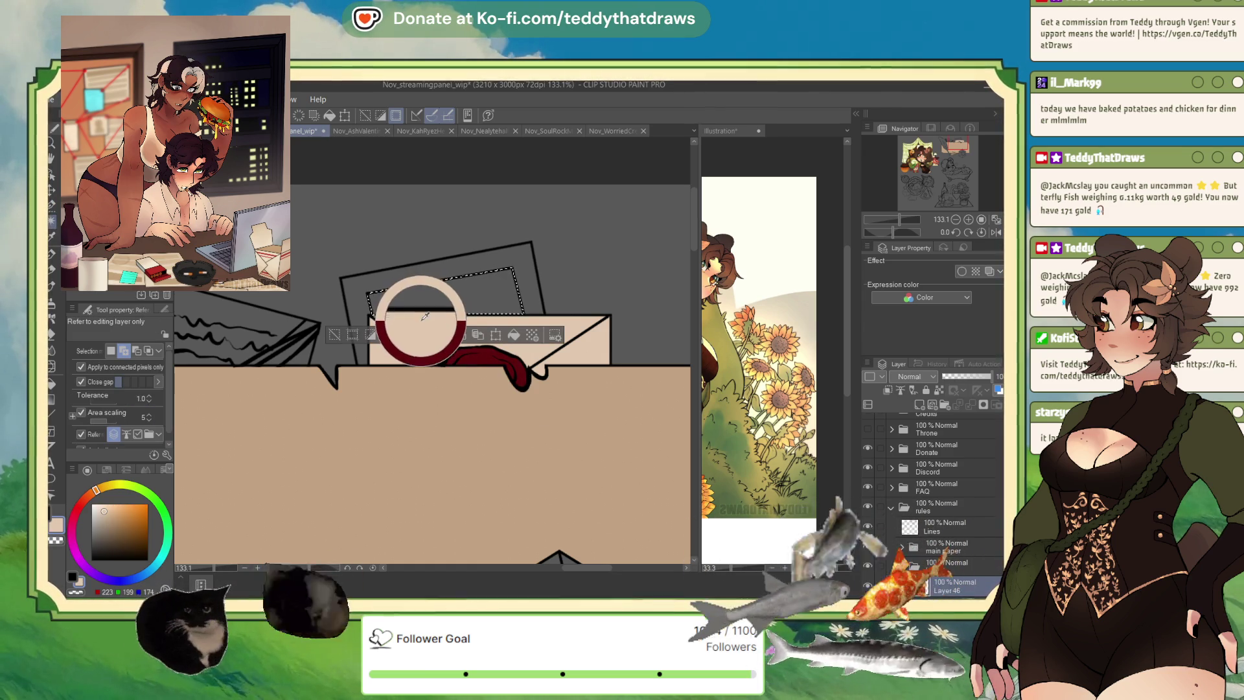
- Fill the inner paper light peach, then select the outer frame and fill it bright red
click(514, 336)
click(361, 286)
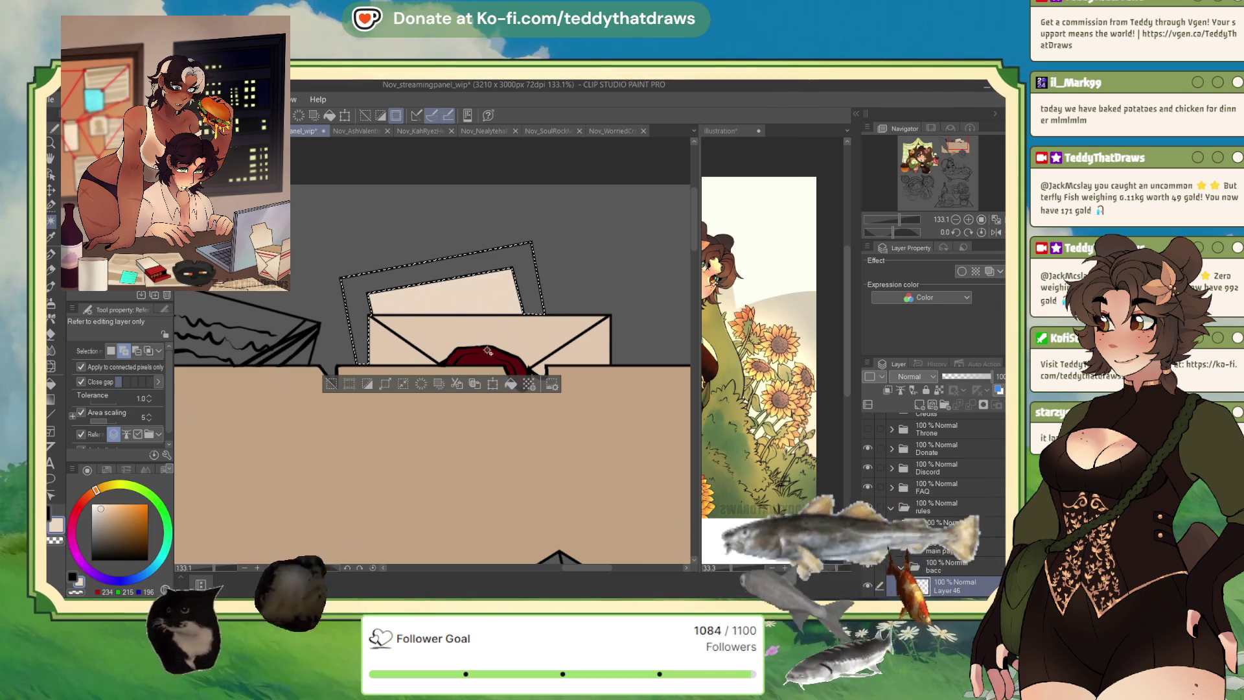
alt+click(493, 368)
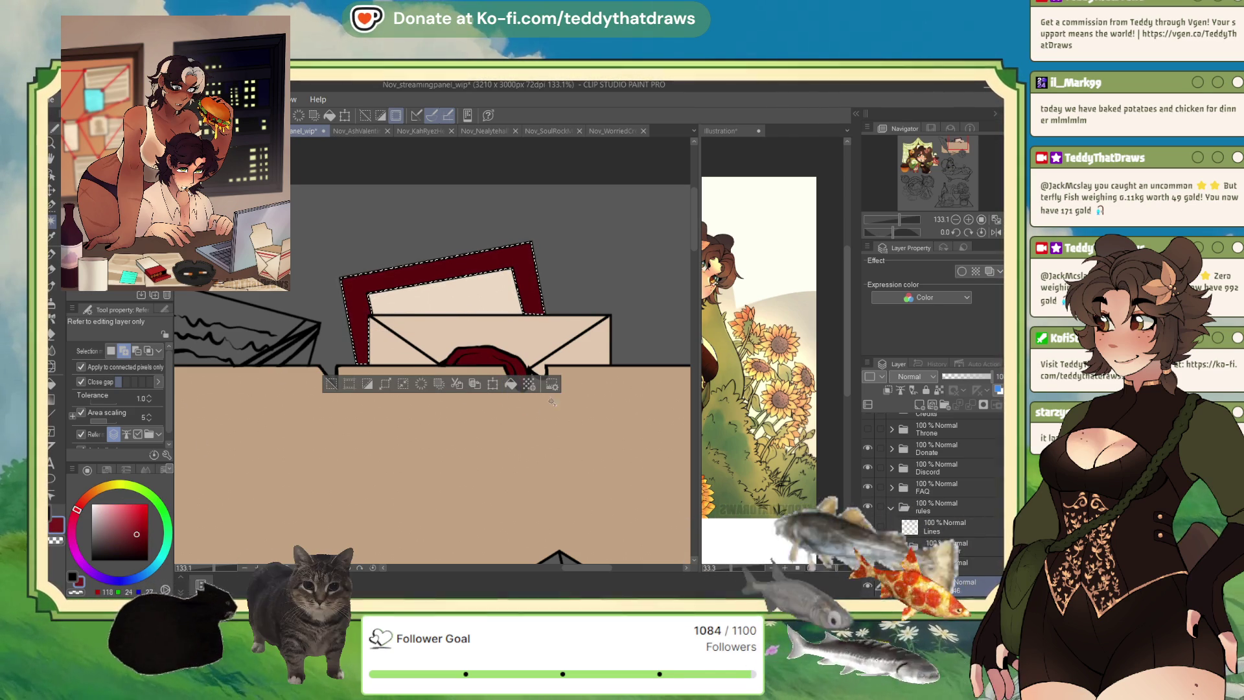
click(134, 528)
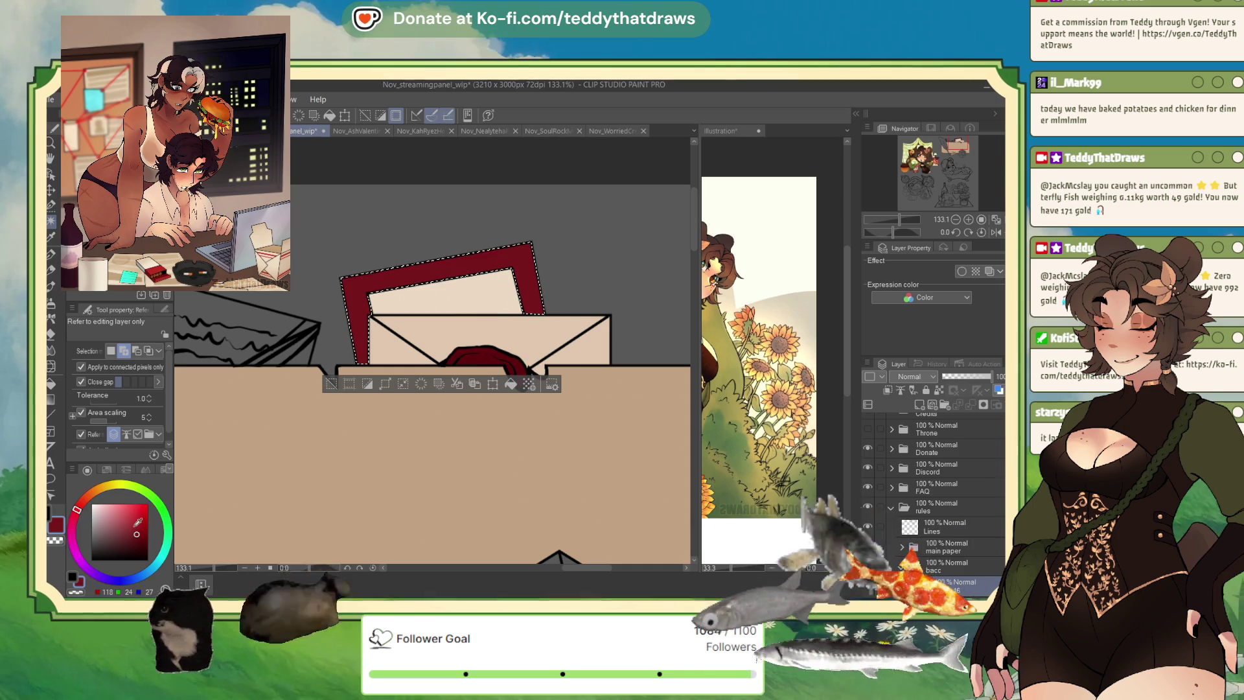
click(81, 504)
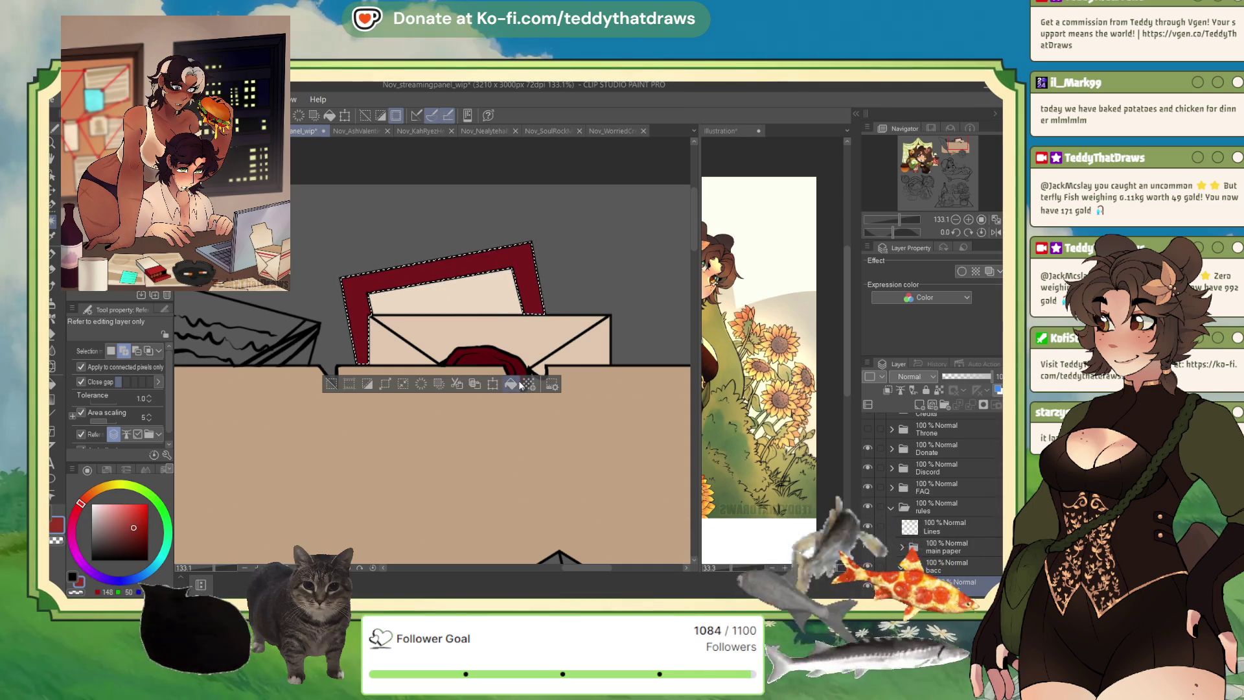
click(143, 528)
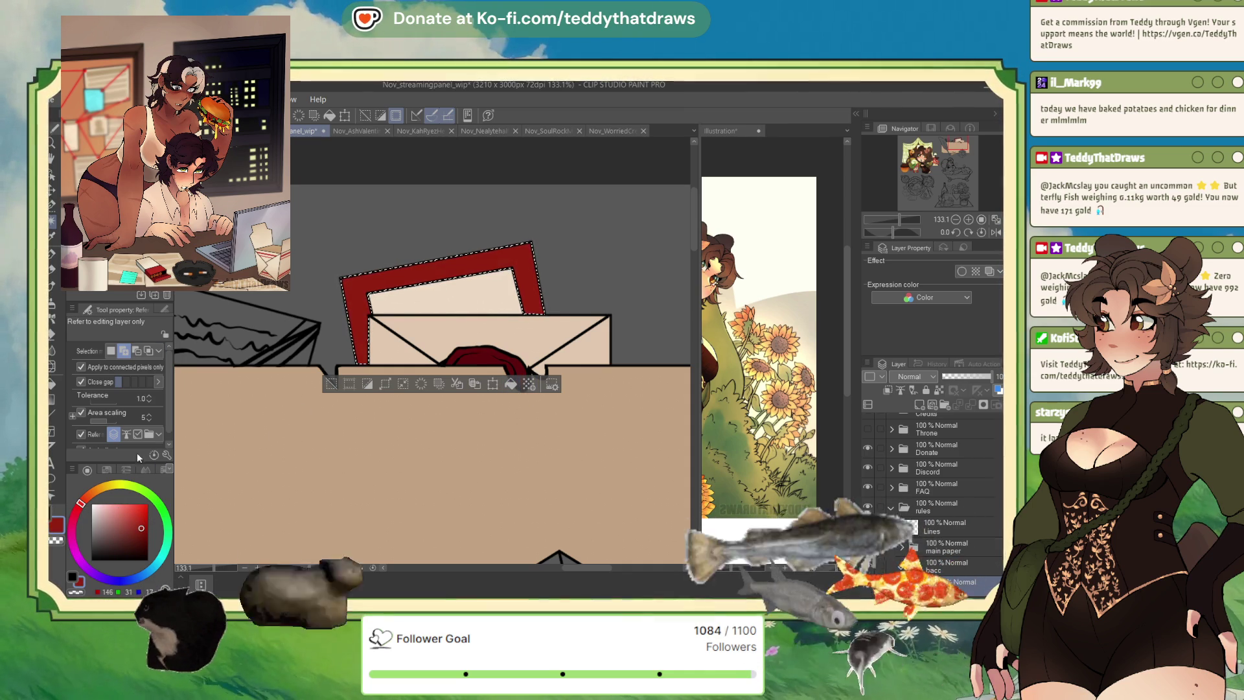
- Paint blue diagonal airmail stripes along the red frame with the pen
click(150, 574)
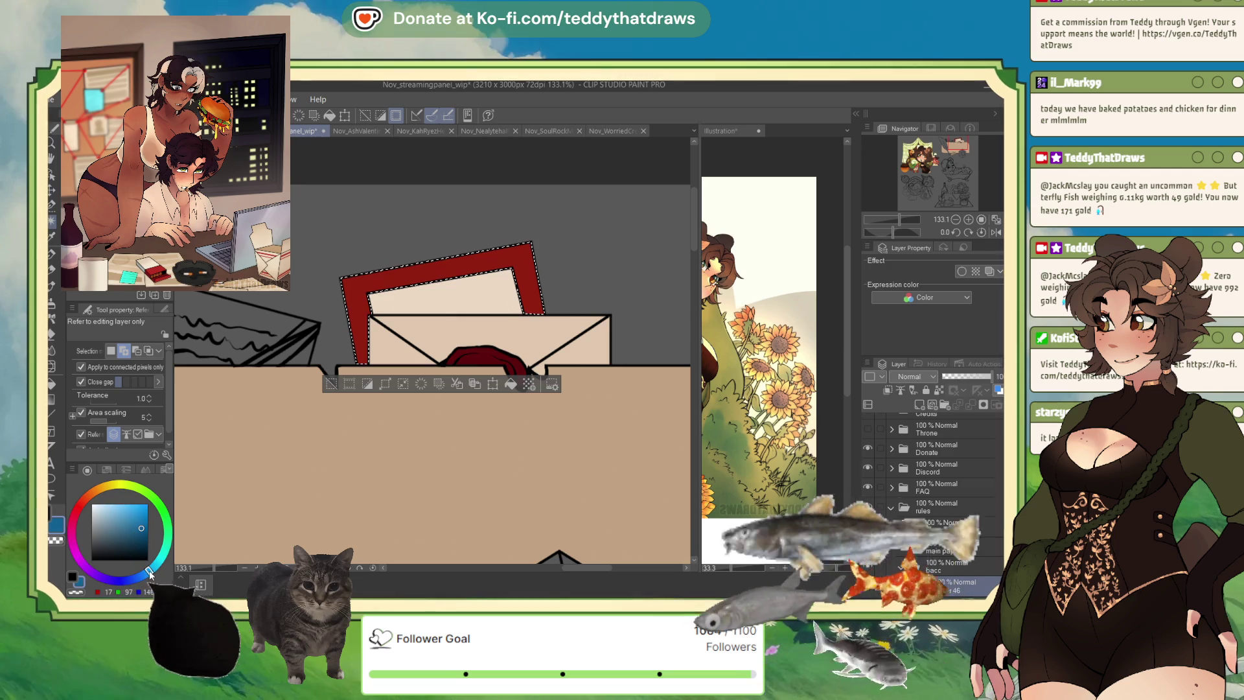
click(53, 257)
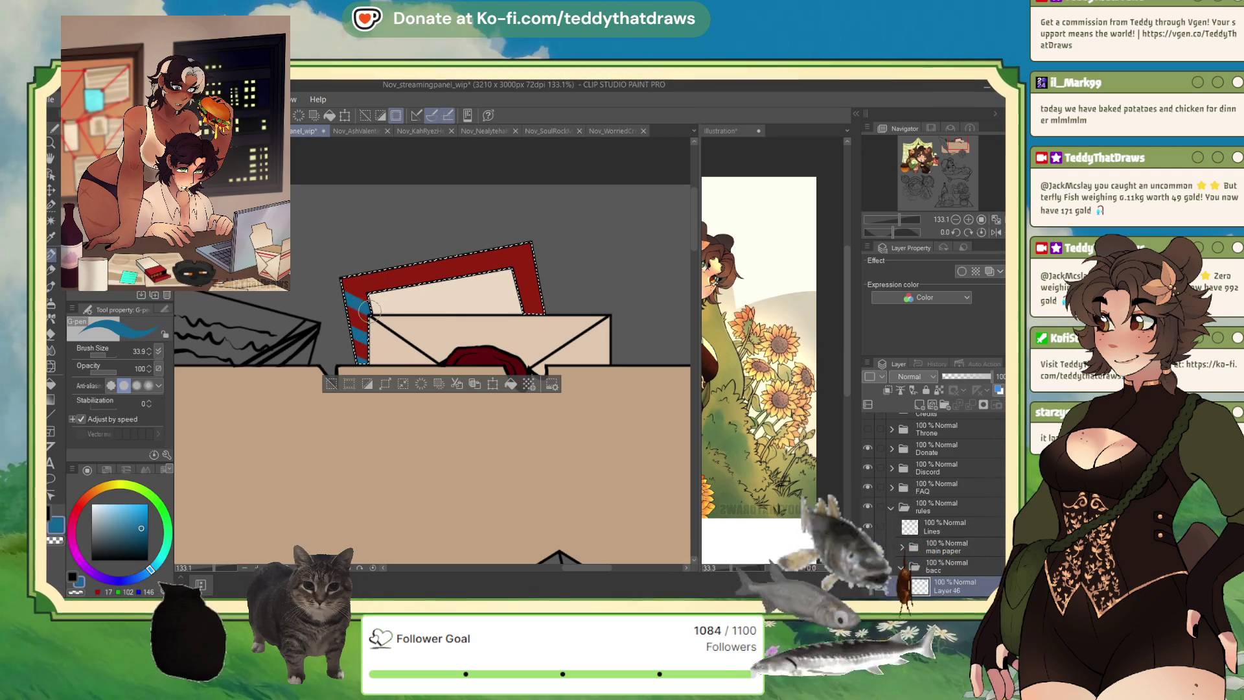
mouse_move(352, 272)
mouse_down()
mouse_move(339, 264)
mouse_move(405, 271)
mouse_up()
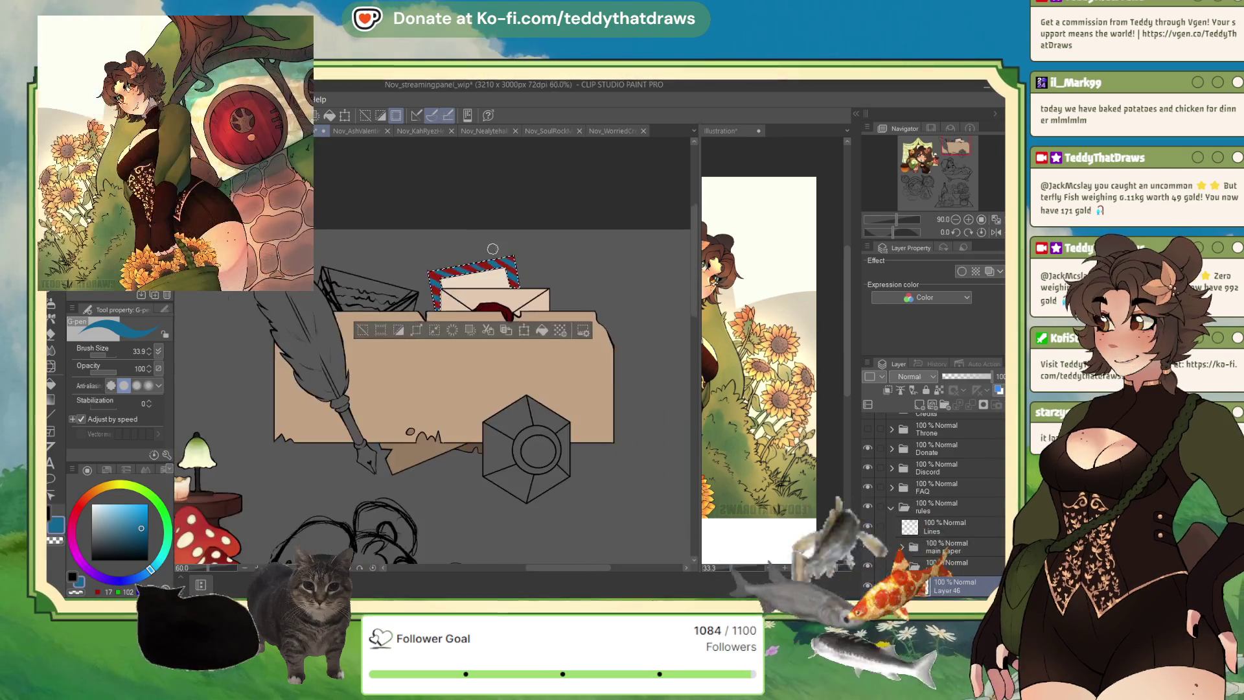
- Sample the beige paper colour and fill a new layer above the stripes with it
scroll(491, 370, up, 2)
scroll(494, 292, up, 1)
alt+click(450, 314)
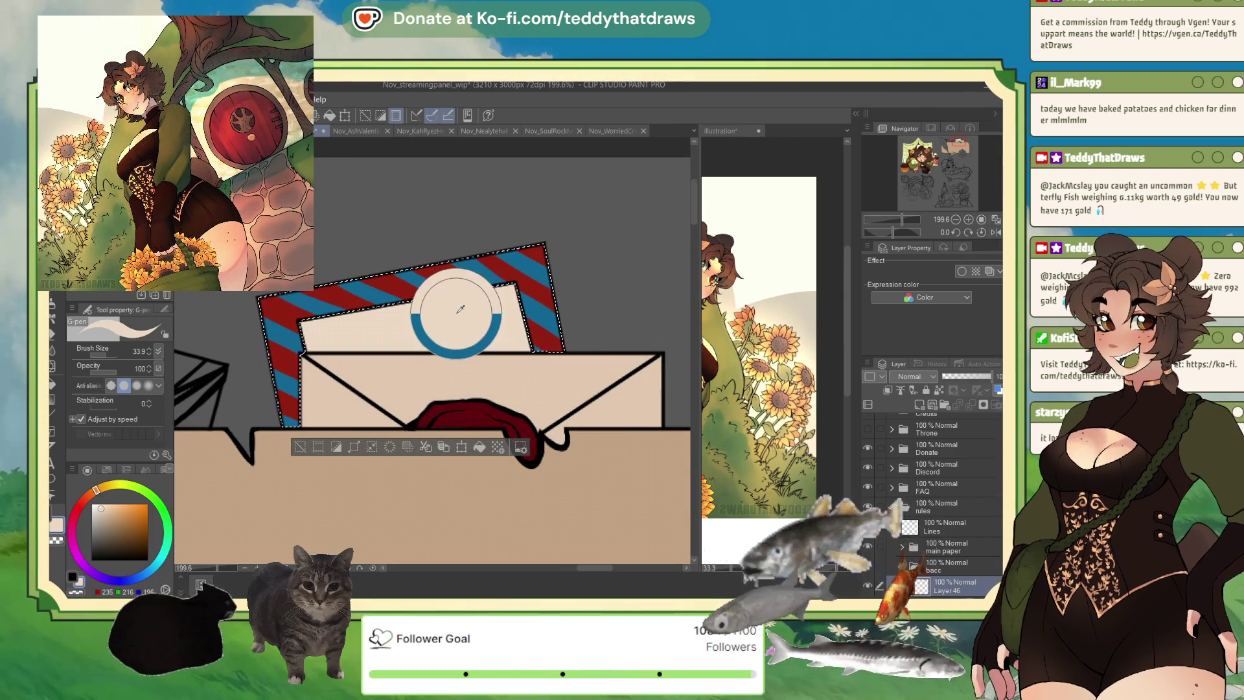
click(919, 404)
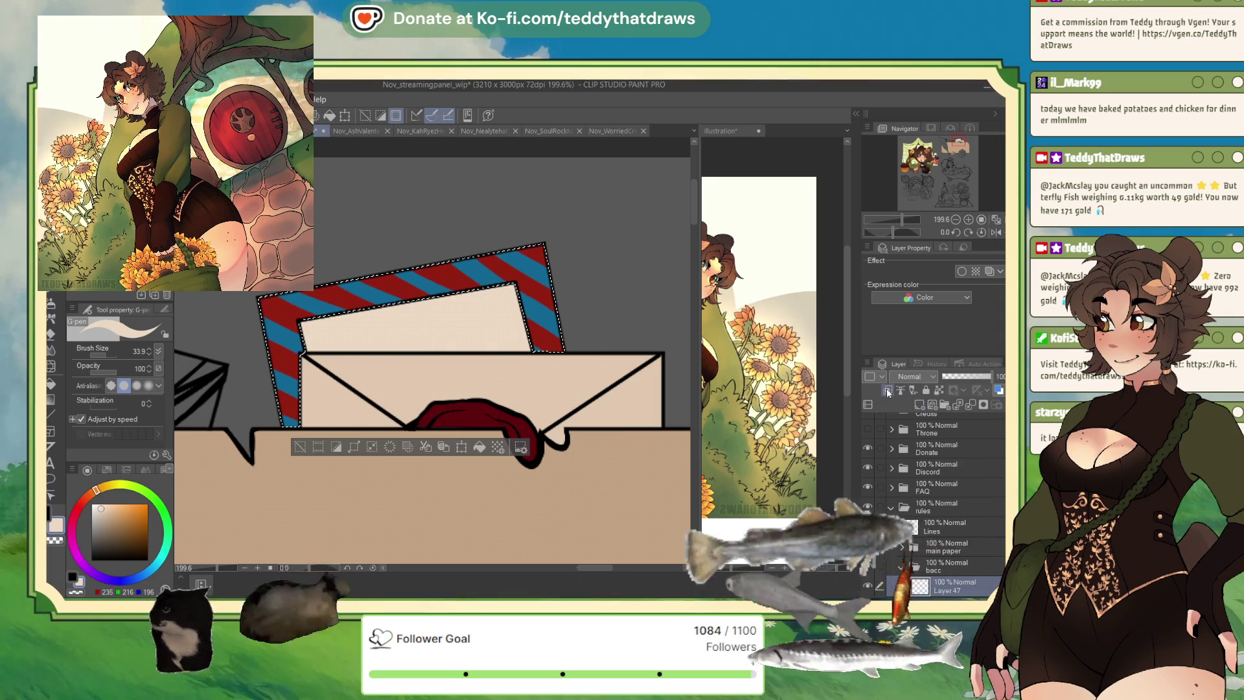
key(alt+Delete)
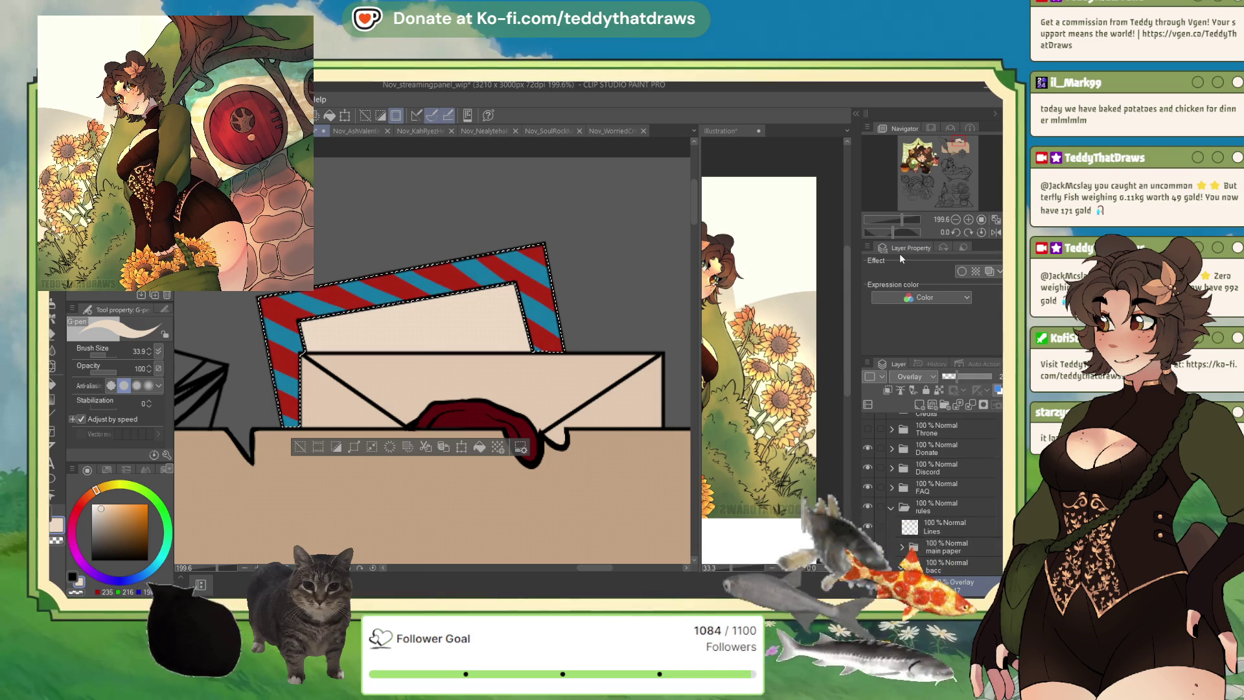
- Set the tint layer to Overlay and test opacities between 82% and 27%
click(911, 376)
drag(957, 377, 992, 377)
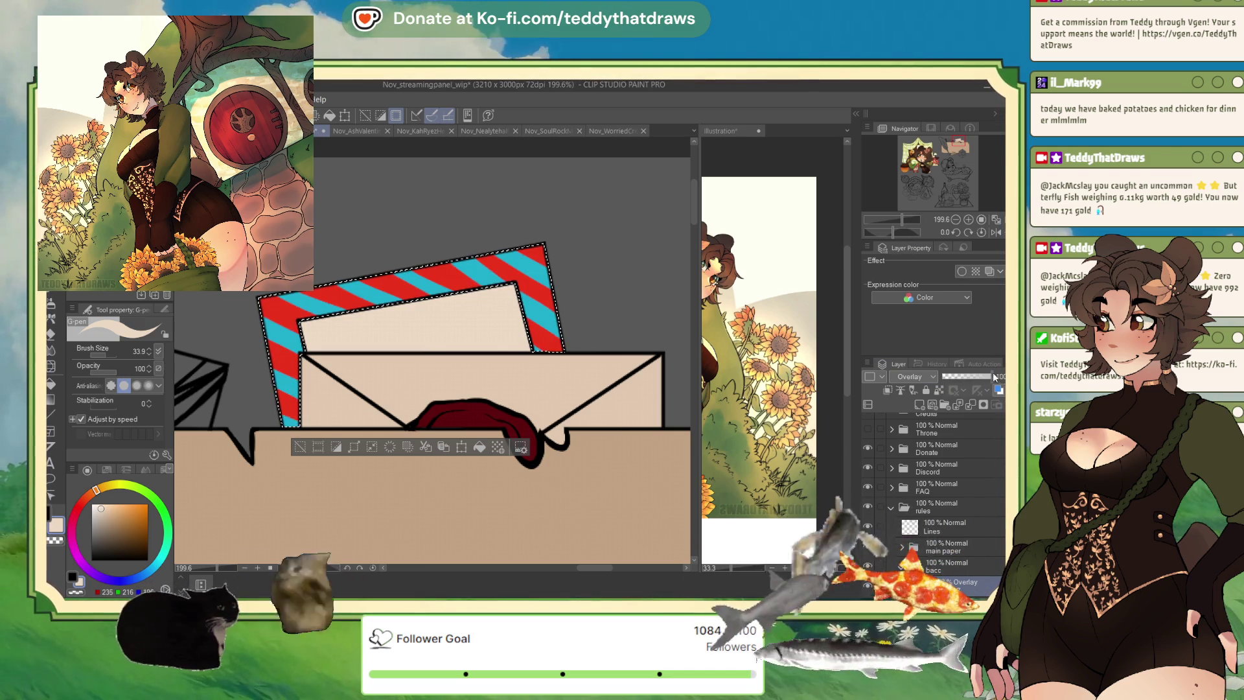
click(140, 546)
click(955, 378)
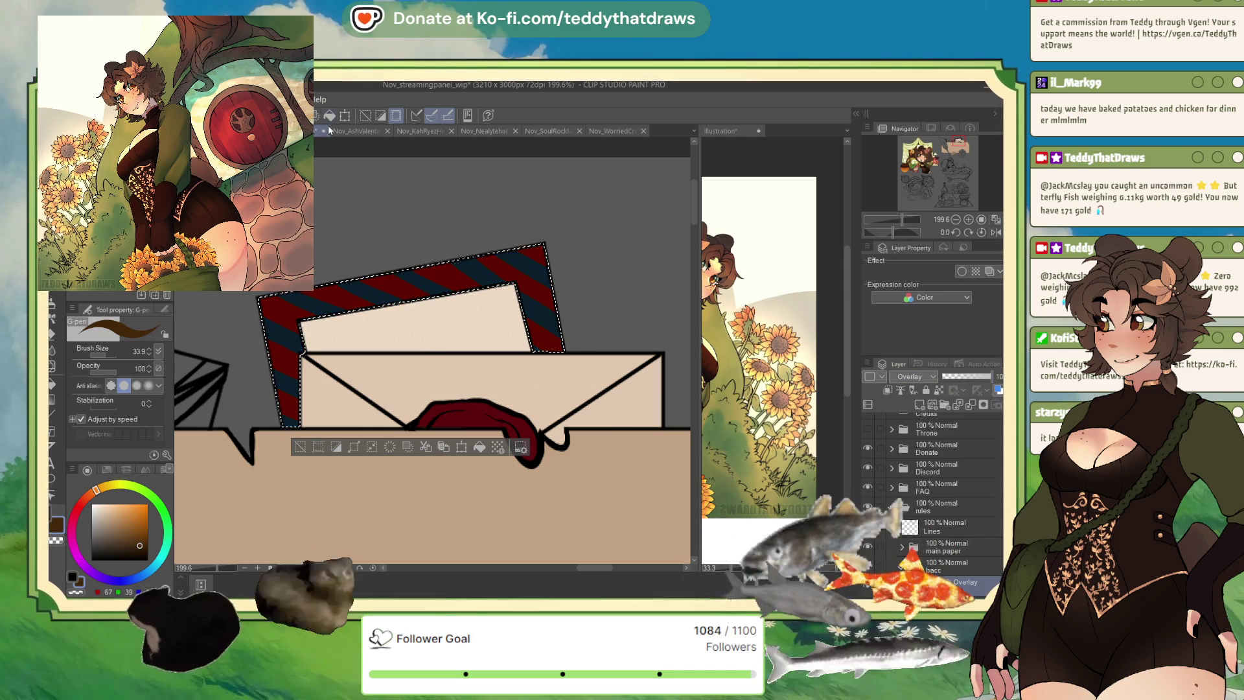
click(956, 378)
alt+click(433, 329)
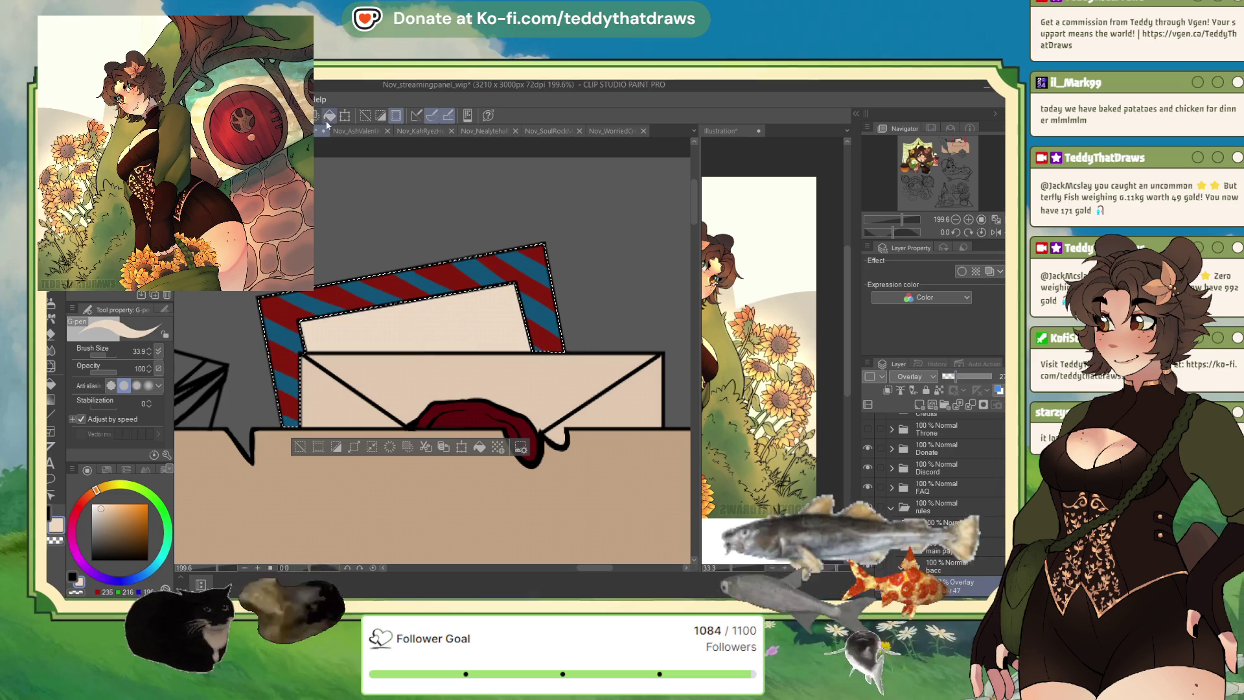
- Try Screen, Exclusion, Darker color, Lighter color and Glow dodge blending, then delete the tint layer
click(916, 377)
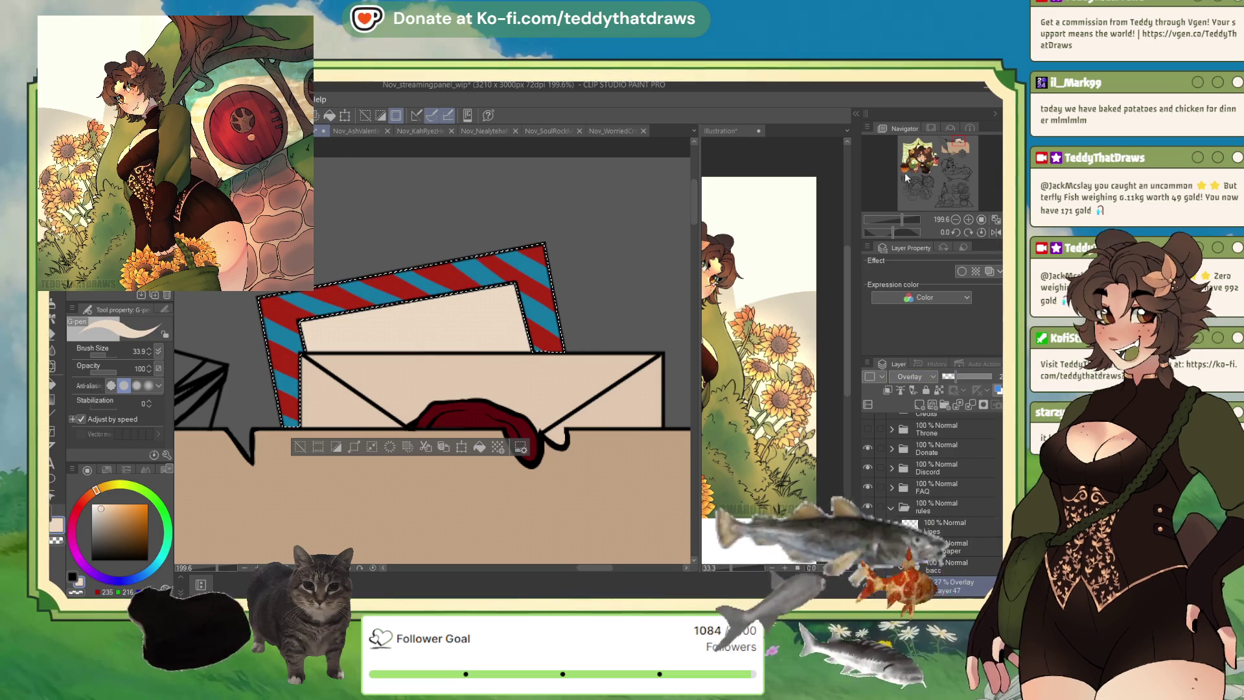
click(883, 276)
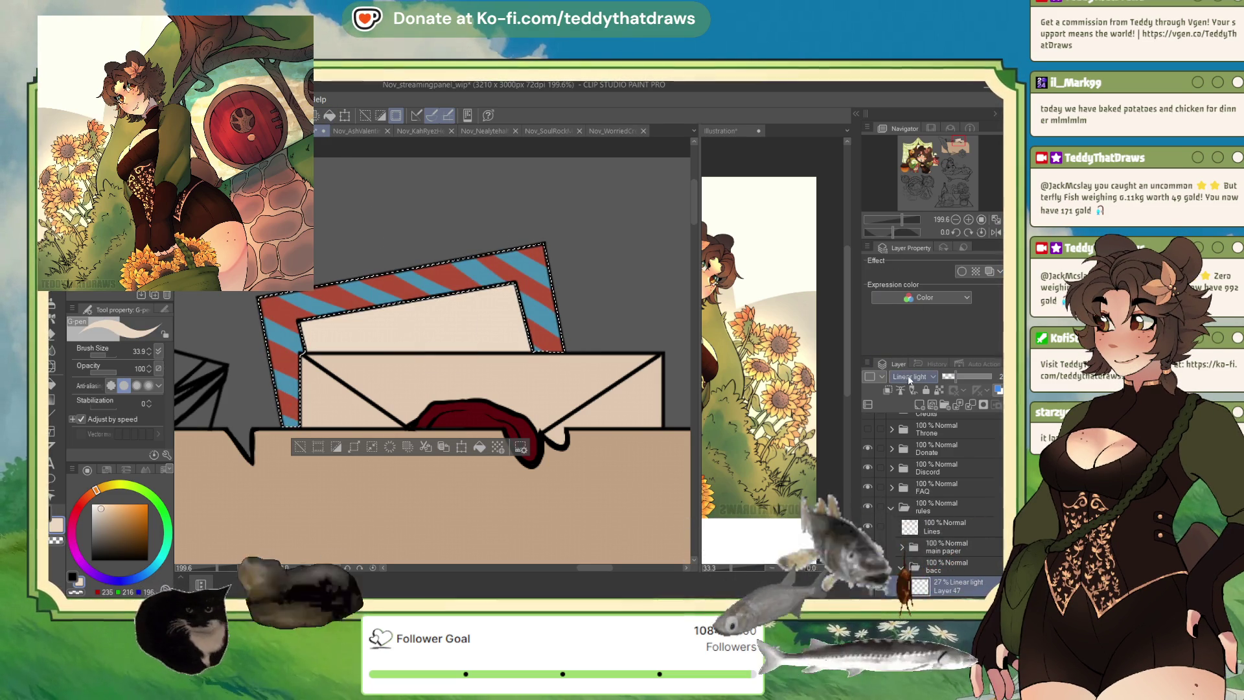
click(911, 375)
click(911, 328)
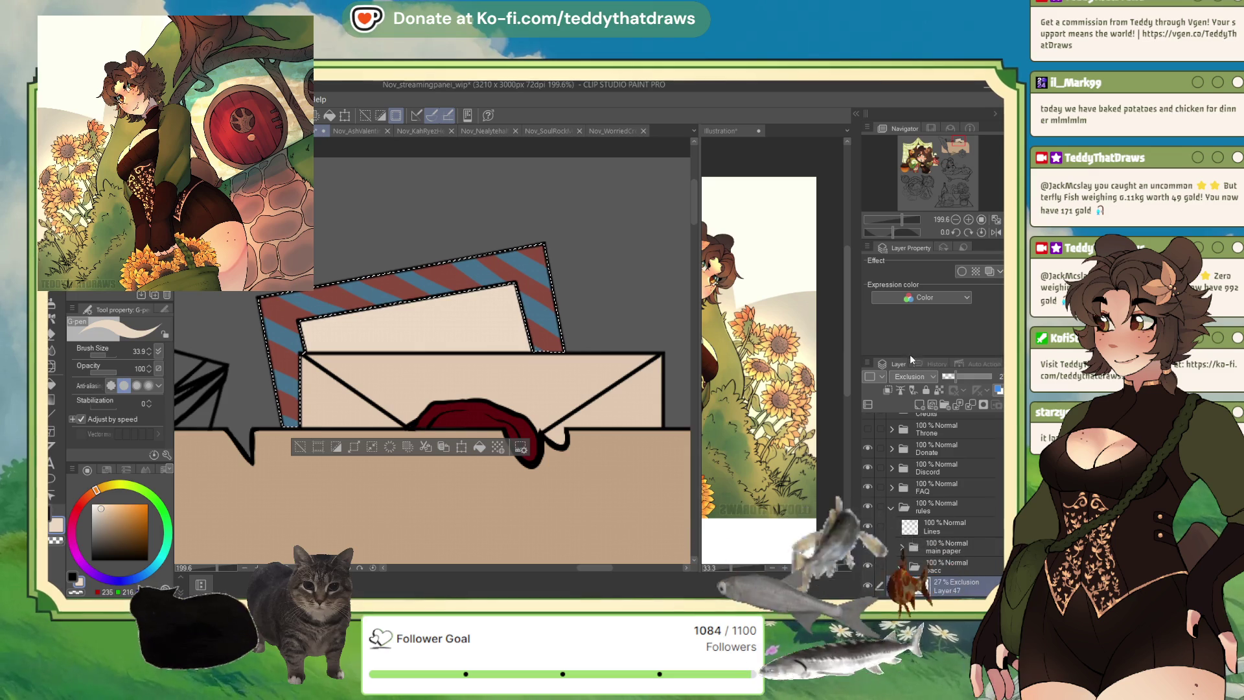
click(912, 378)
click(915, 360)
click(911, 376)
click(923, 344)
click(911, 376)
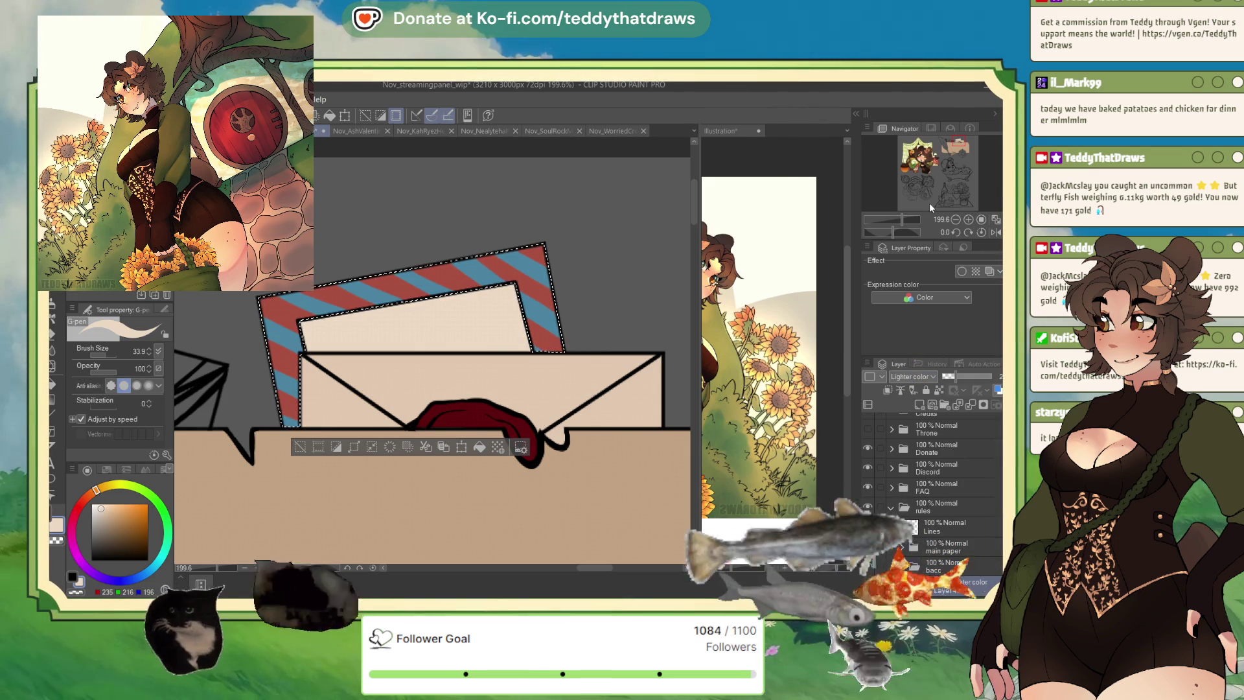
click(923, 200)
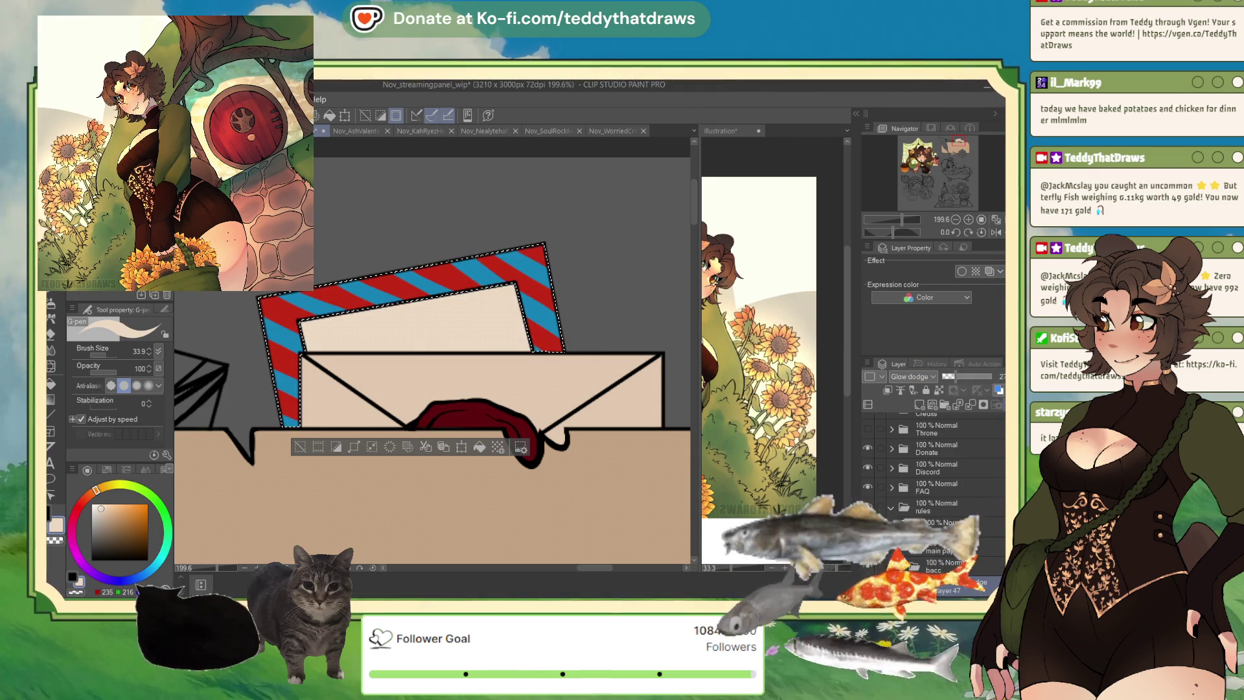
click(996, 404)
scroll(966, 519, down, 2)
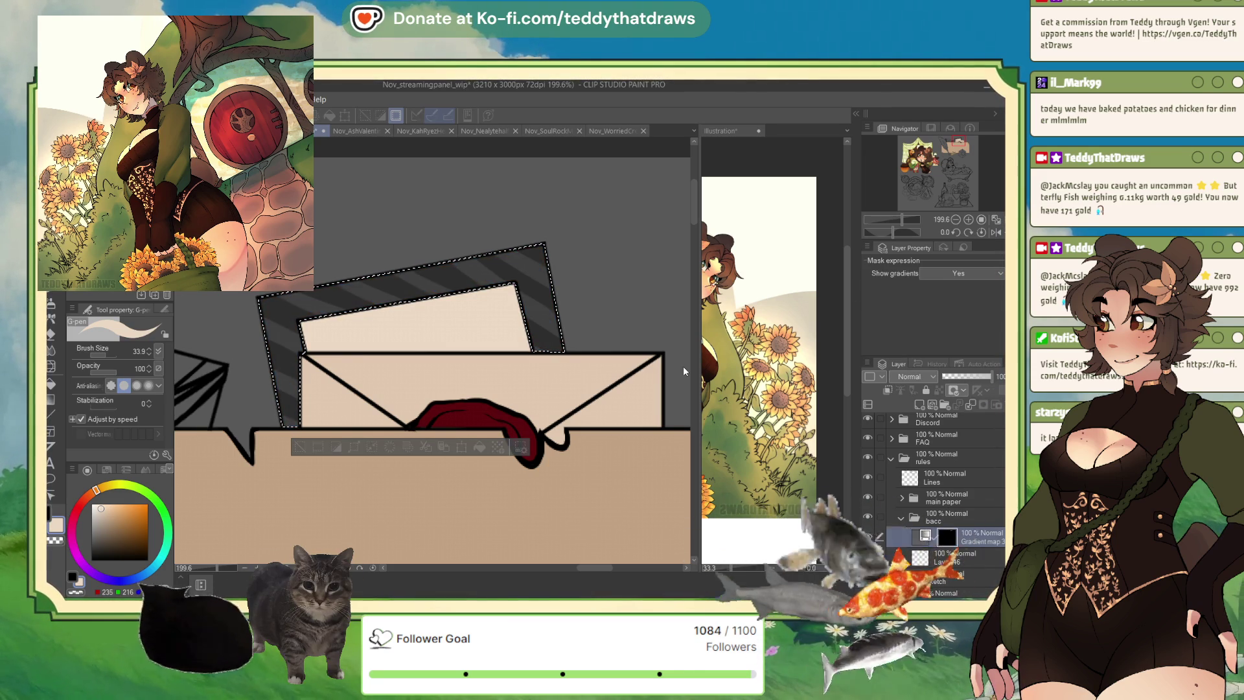
- Confirm the gradient map, test its layer opacity at 20%, then restore it to 100%
key(Return)
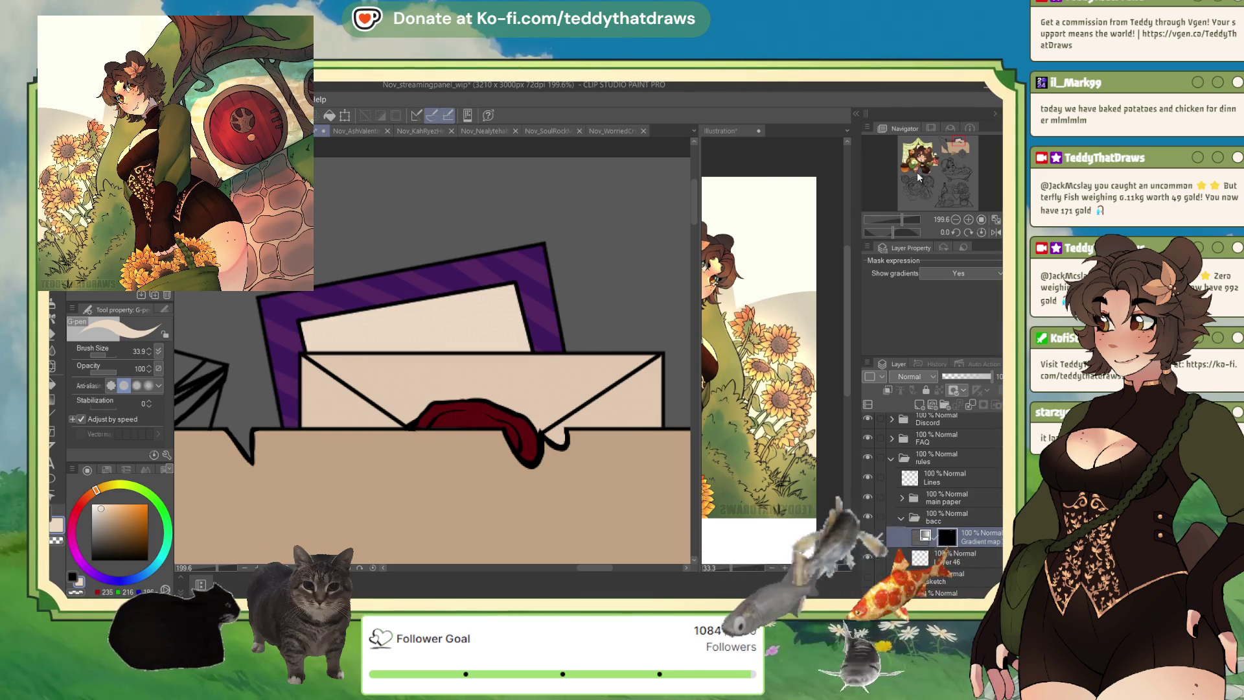
click(955, 379)
drag(958, 381, 953, 381)
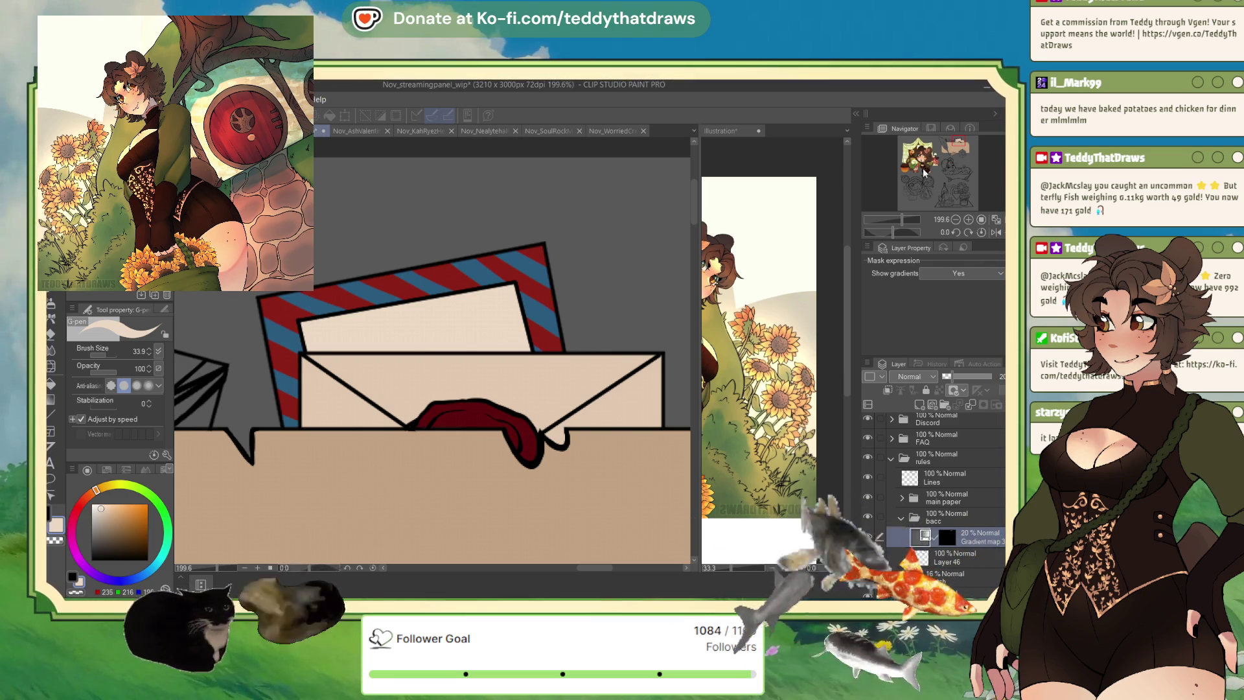
click(927, 536)
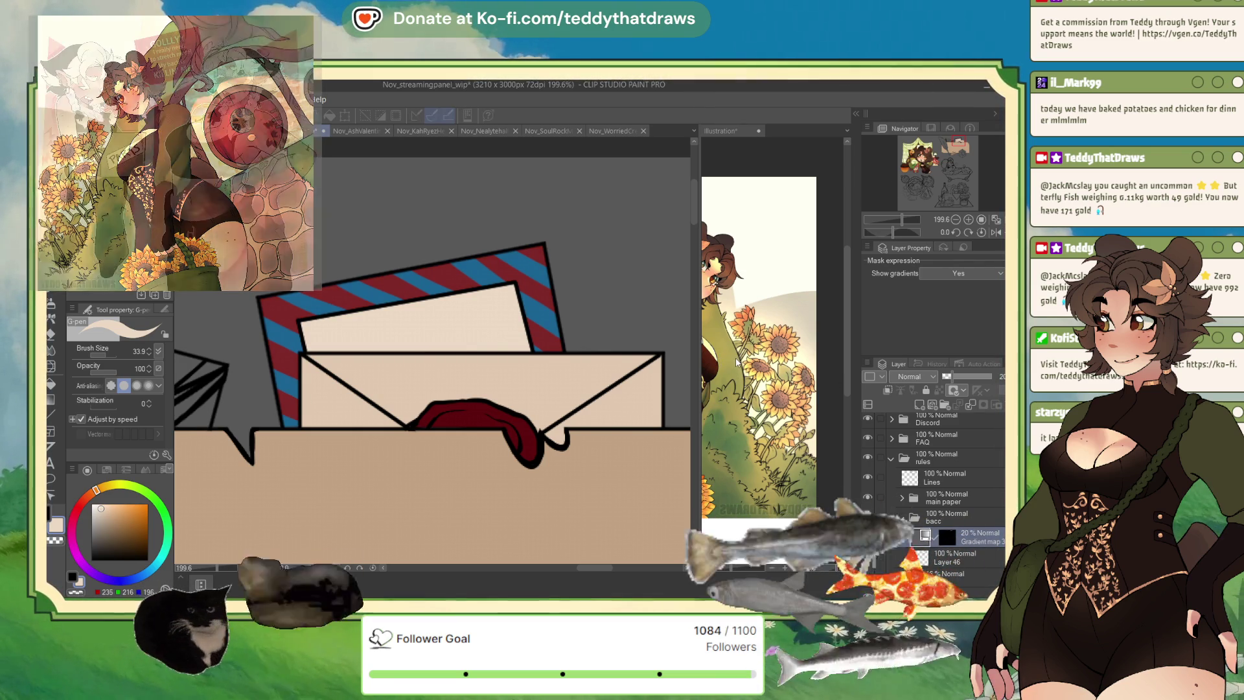
scroll(457, 312, down, 1)
scroll(457, 312, down, 2)
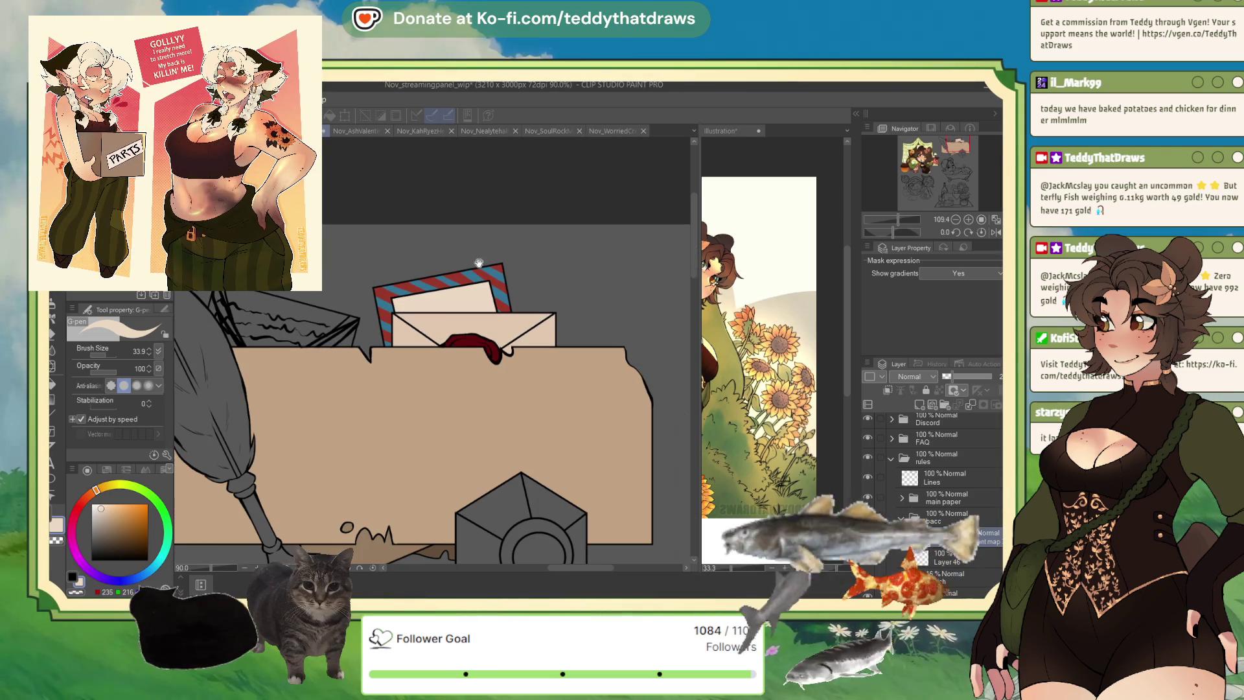
drag(962, 379, 1003, 377)
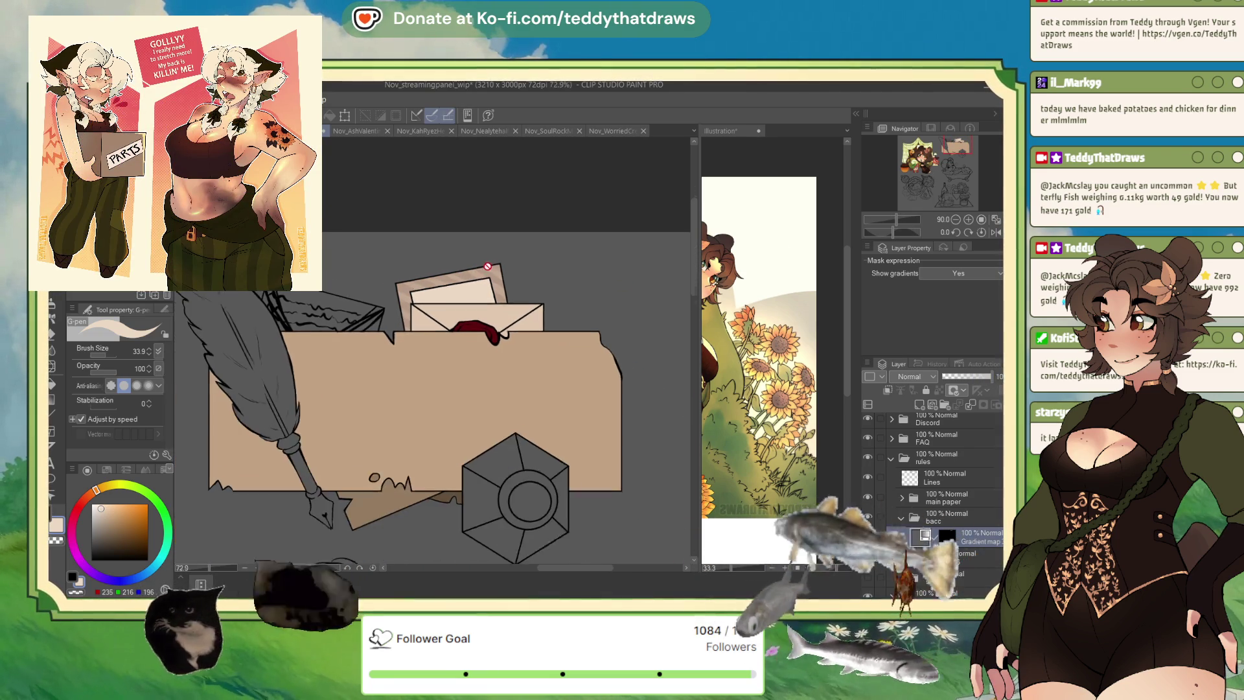
- Hide the Gradient map 3 layer and delete it from the Layer panel
scroll(474, 273, down, 1)
scroll(475, 272, up, 3)
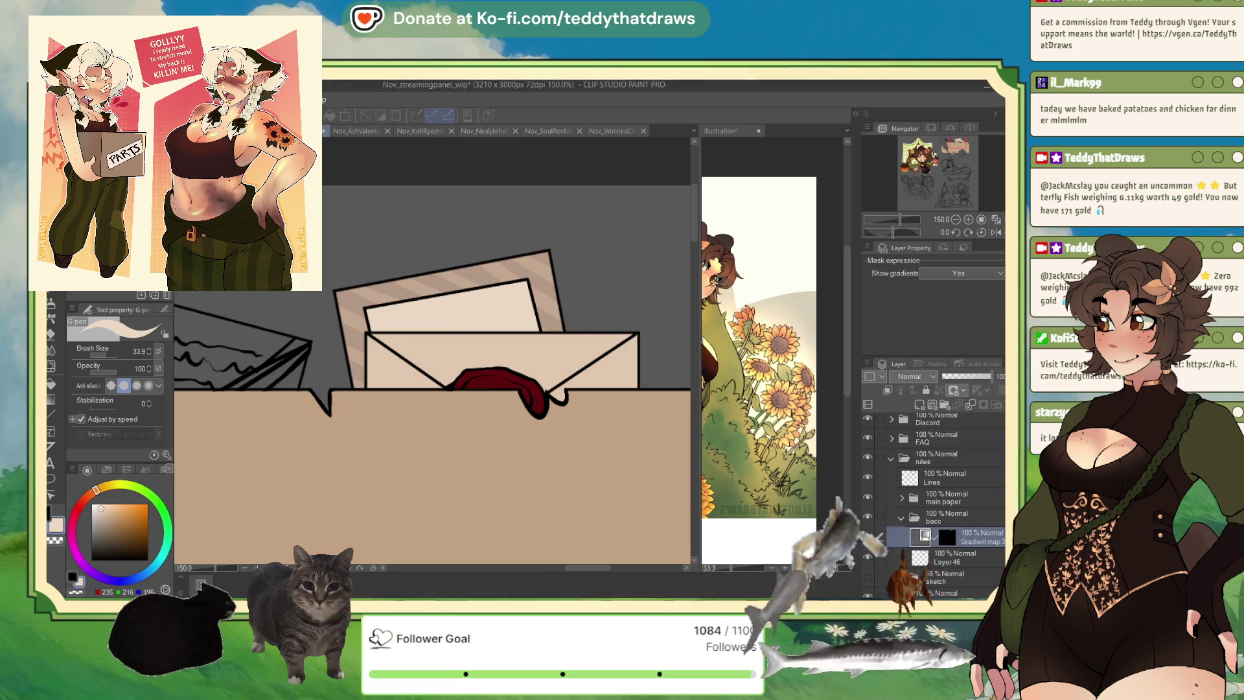
click(867, 536)
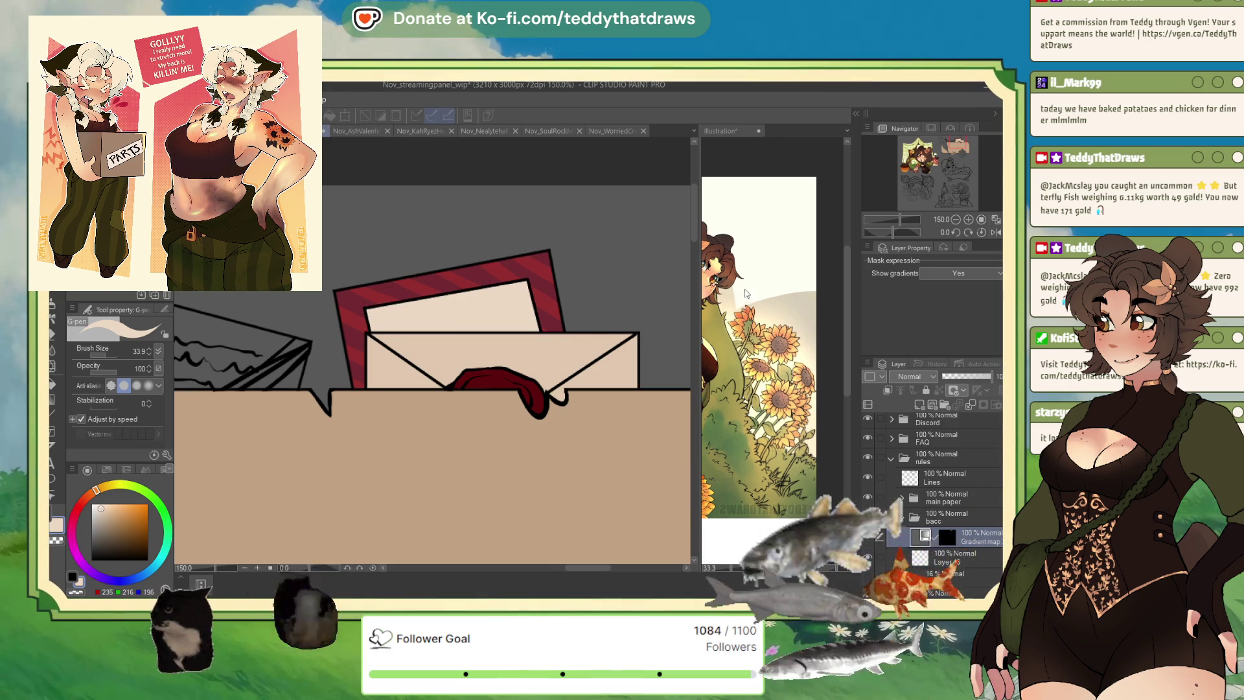
scroll(523, 300, down, 1)
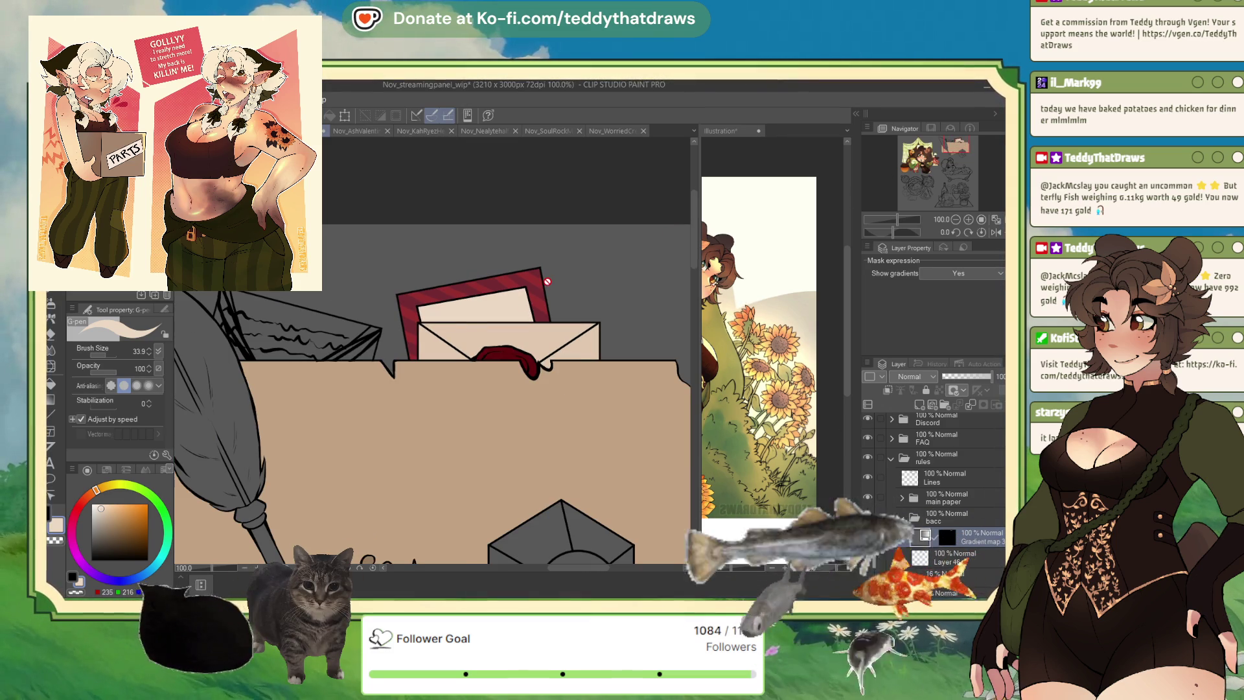
click(975, 404)
scroll(551, 397, down, 1)
scroll(519, 389, down, 1)
scroll(481, 383, up, 1)
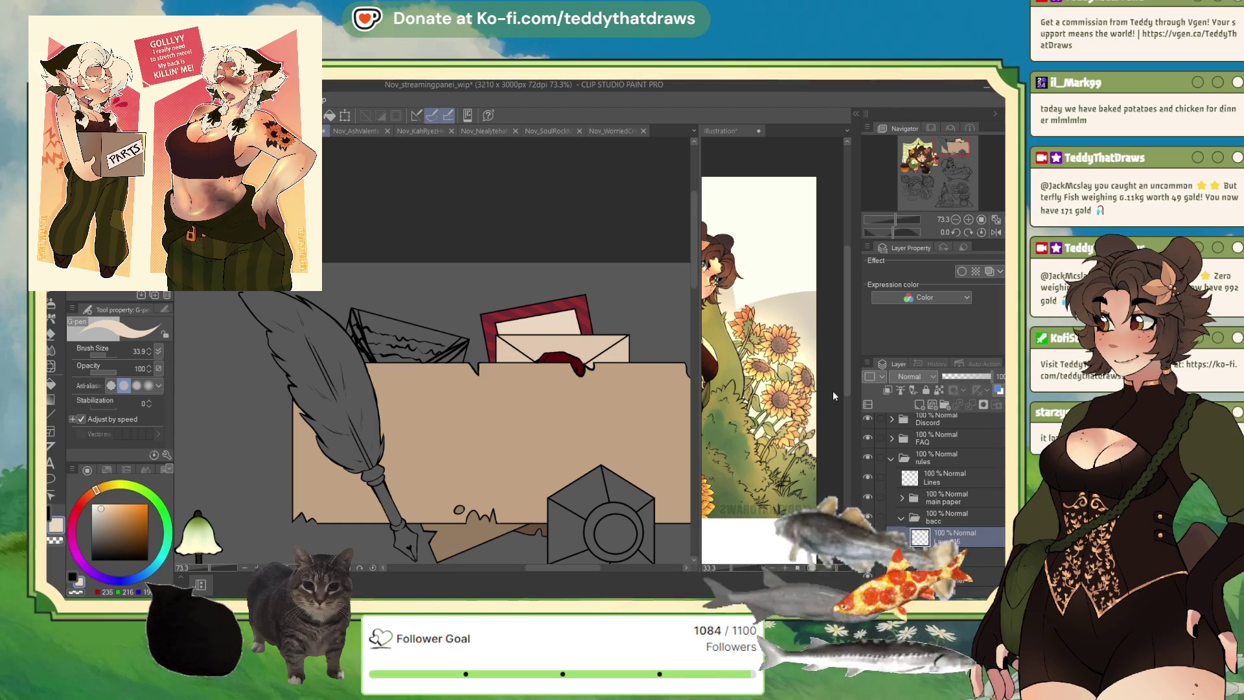
- Fill the folded letter area behind the box with pale cream from the envelope on a new layer
key(g)
click(397, 325)
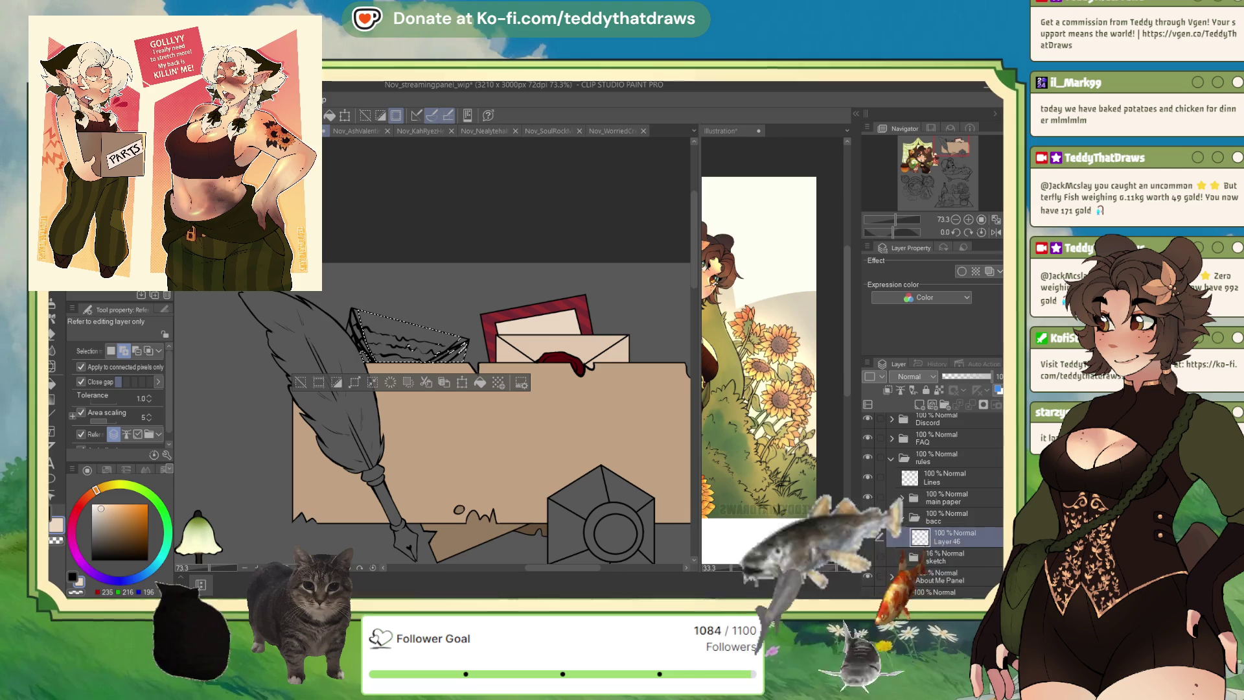
key(m)
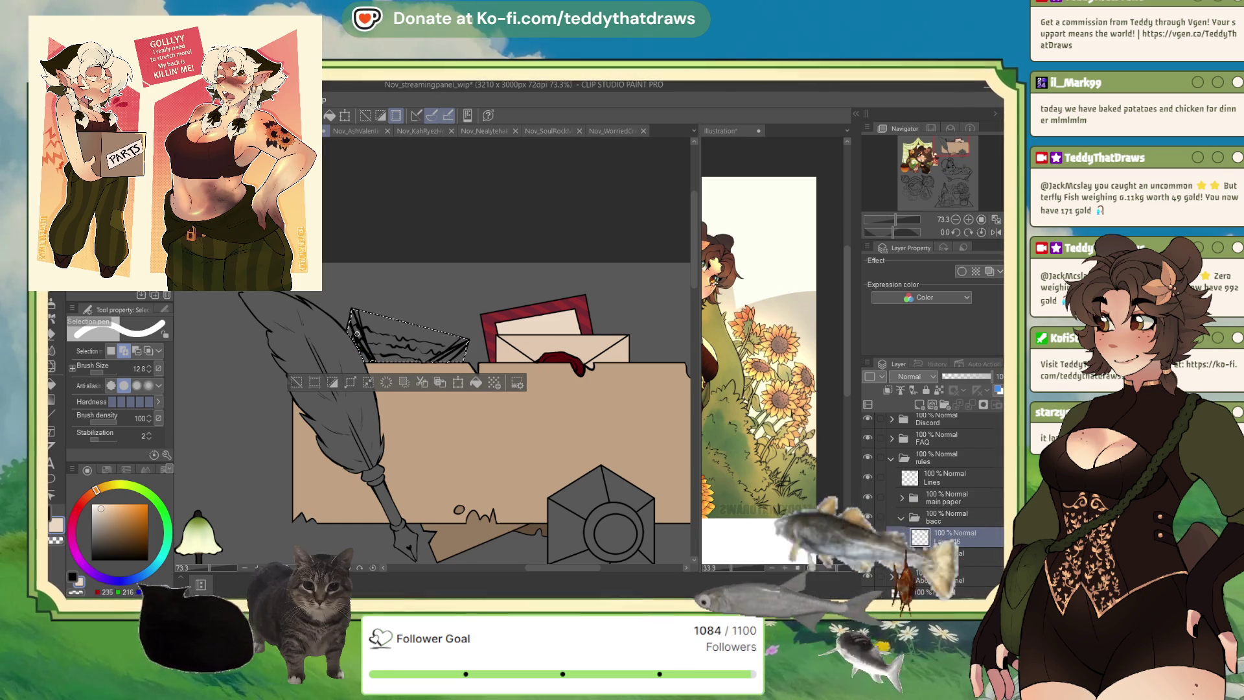
alt+click(533, 347)
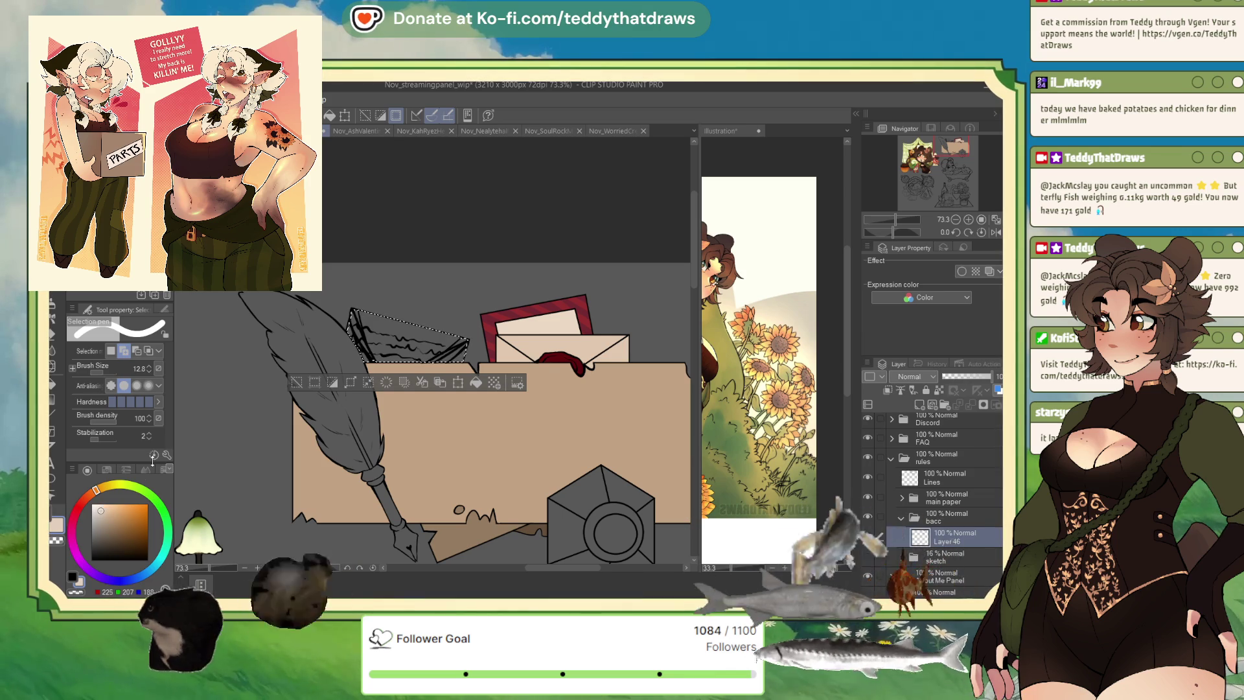
click(476, 384)
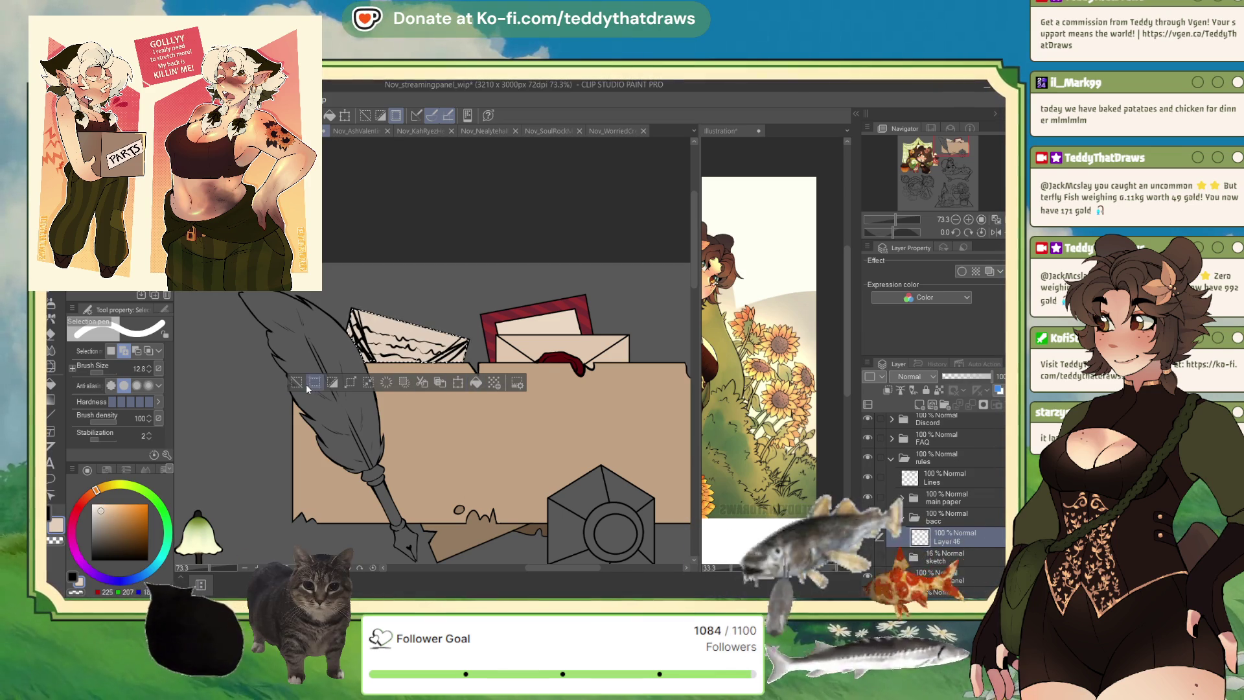
key(ctrl+d)
scroll(412, 368, up, 3)
scroll(461, 308, up, 2)
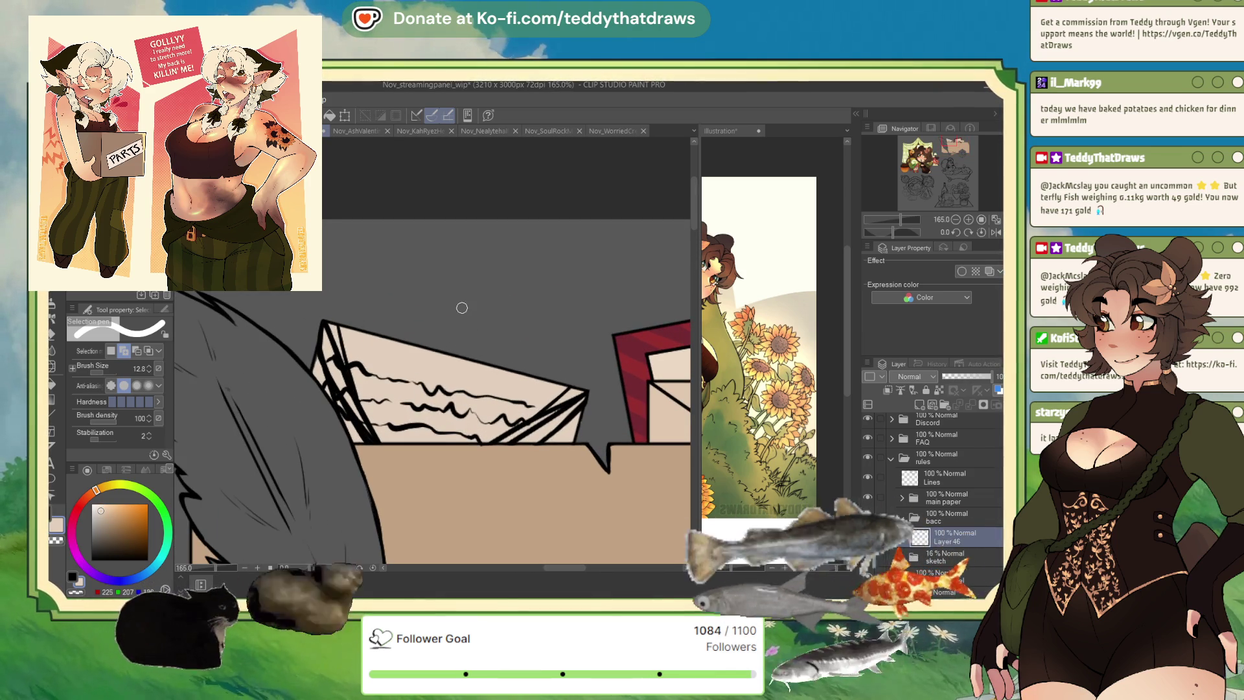
key(p)
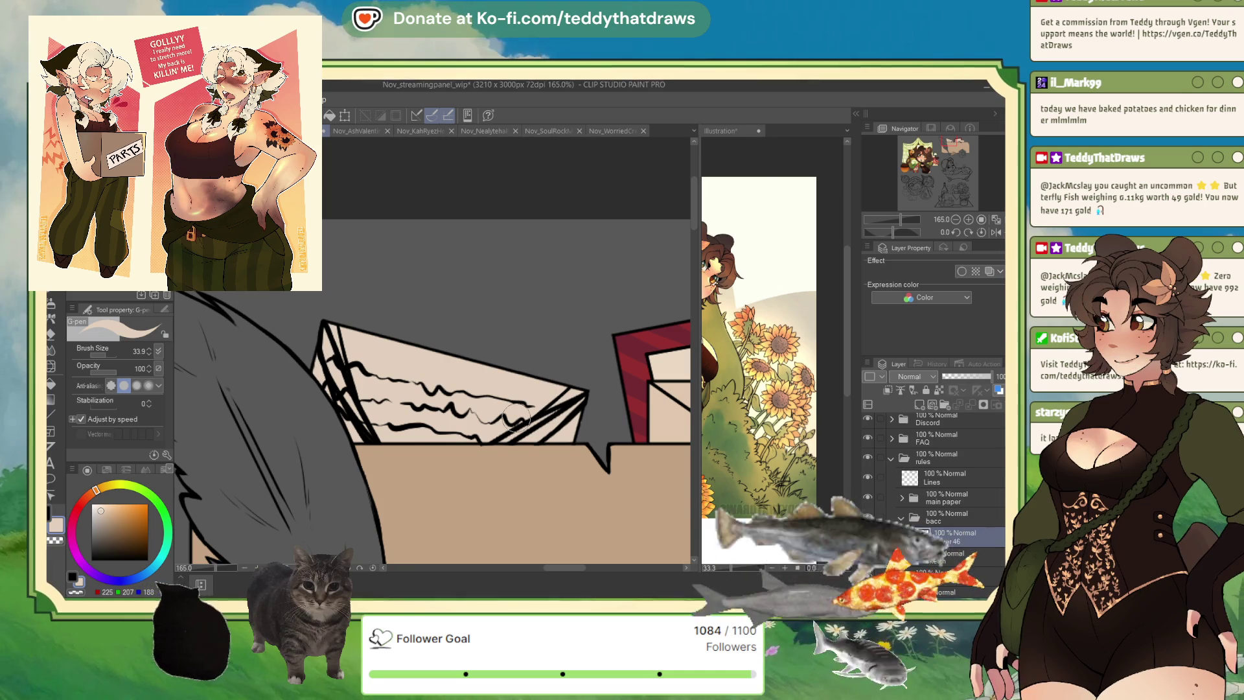
scroll(454, 389, down, 5)
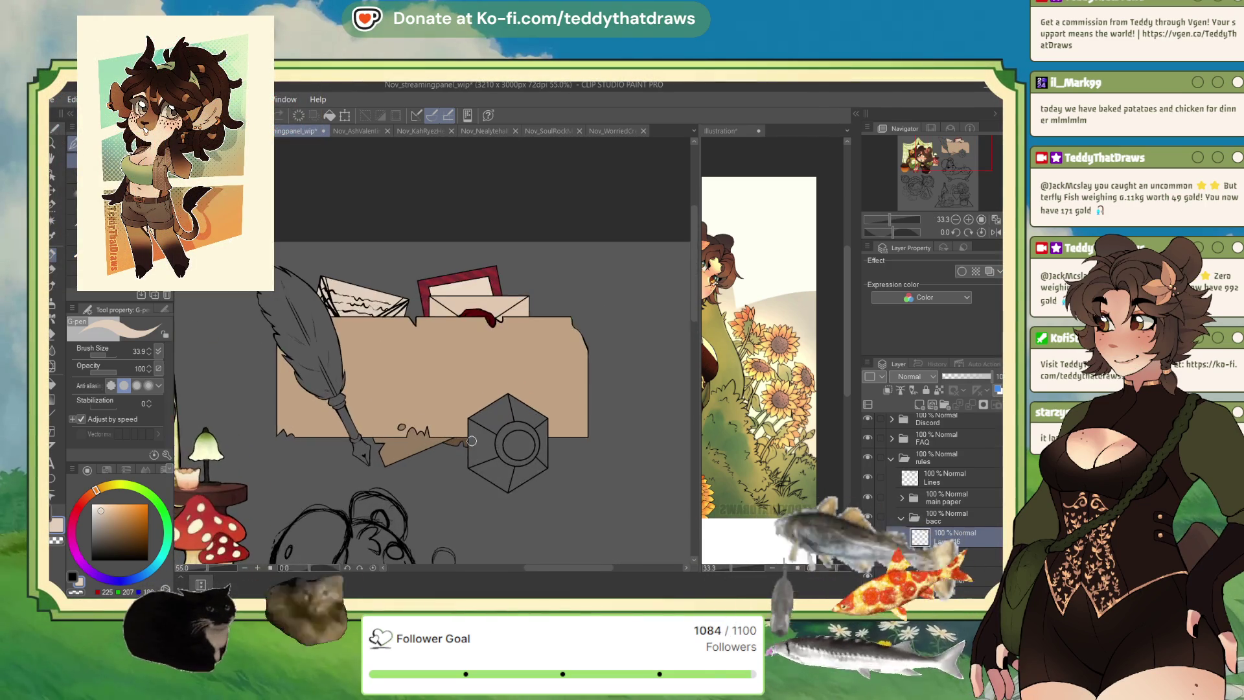
- Brush brown, then darker brown, shading onto the folded letter
scroll(453, 389, up, 1)
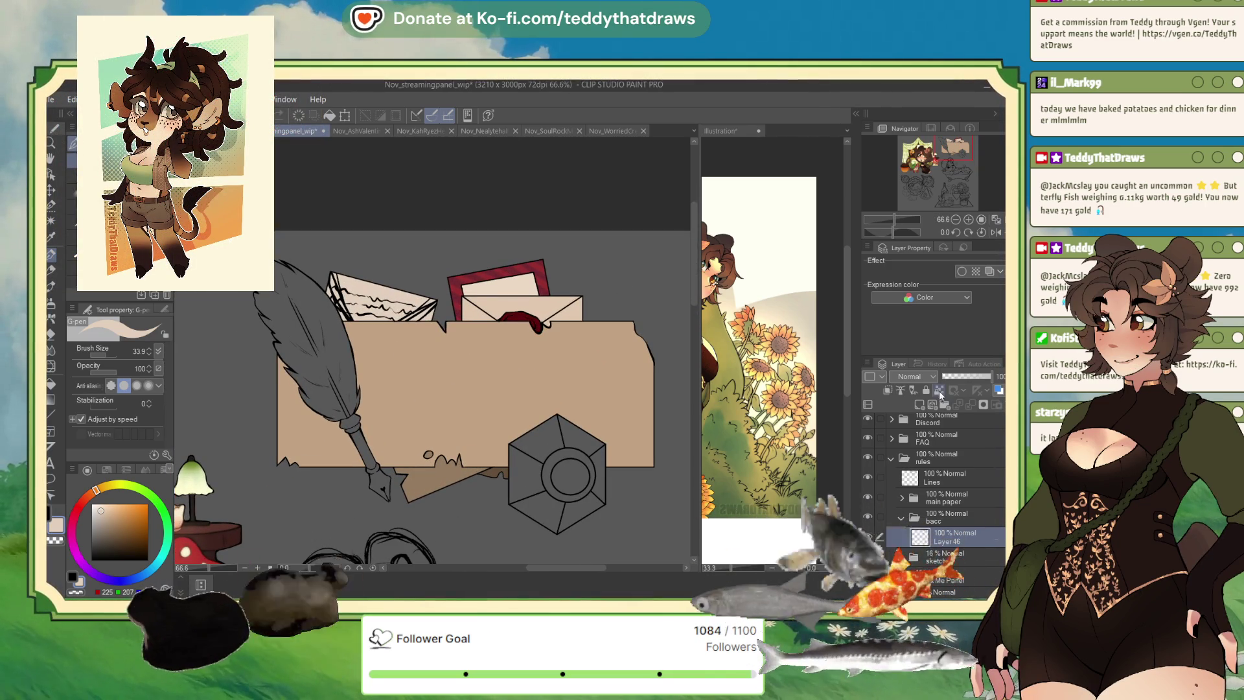
alt+click(428, 481)
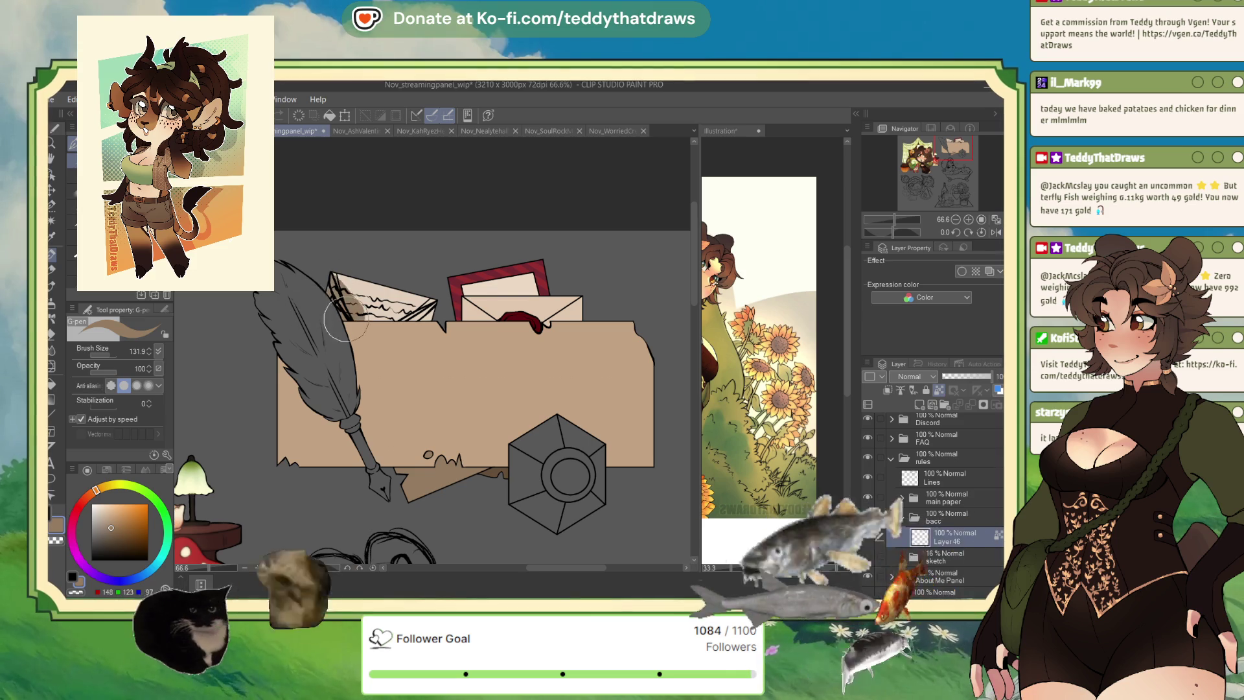
drag(337, 312, 416, 302)
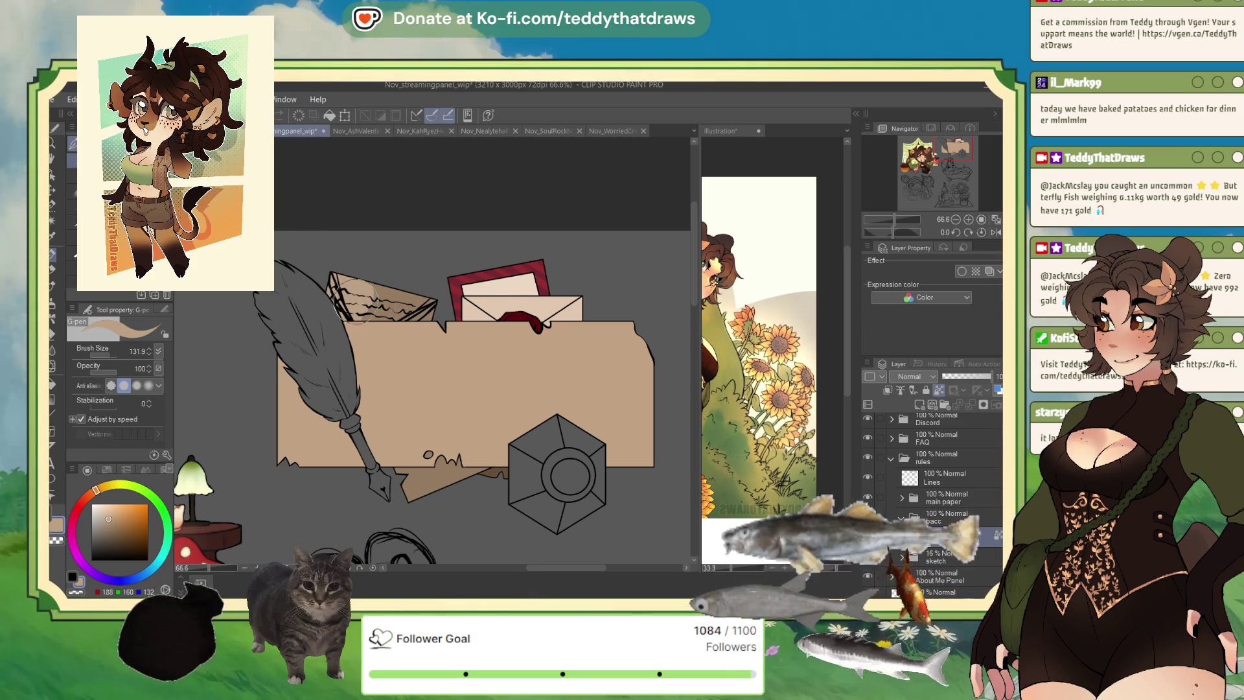
click(113, 525)
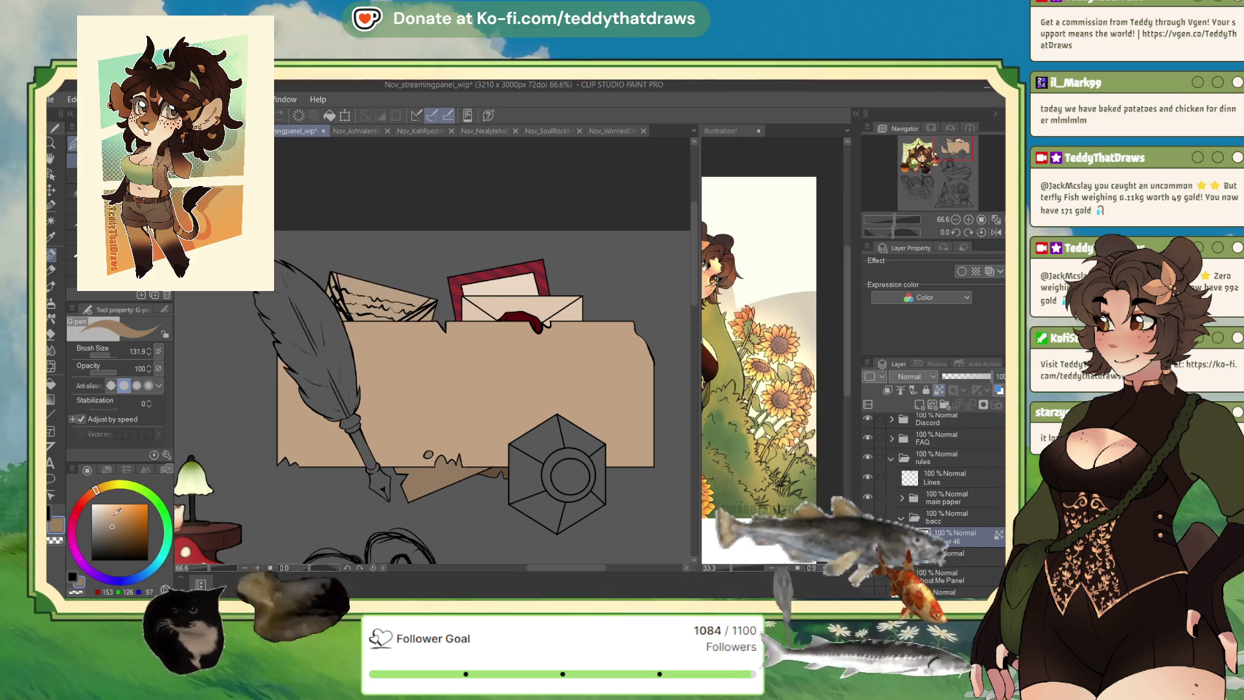
drag(346, 287, 372, 283)
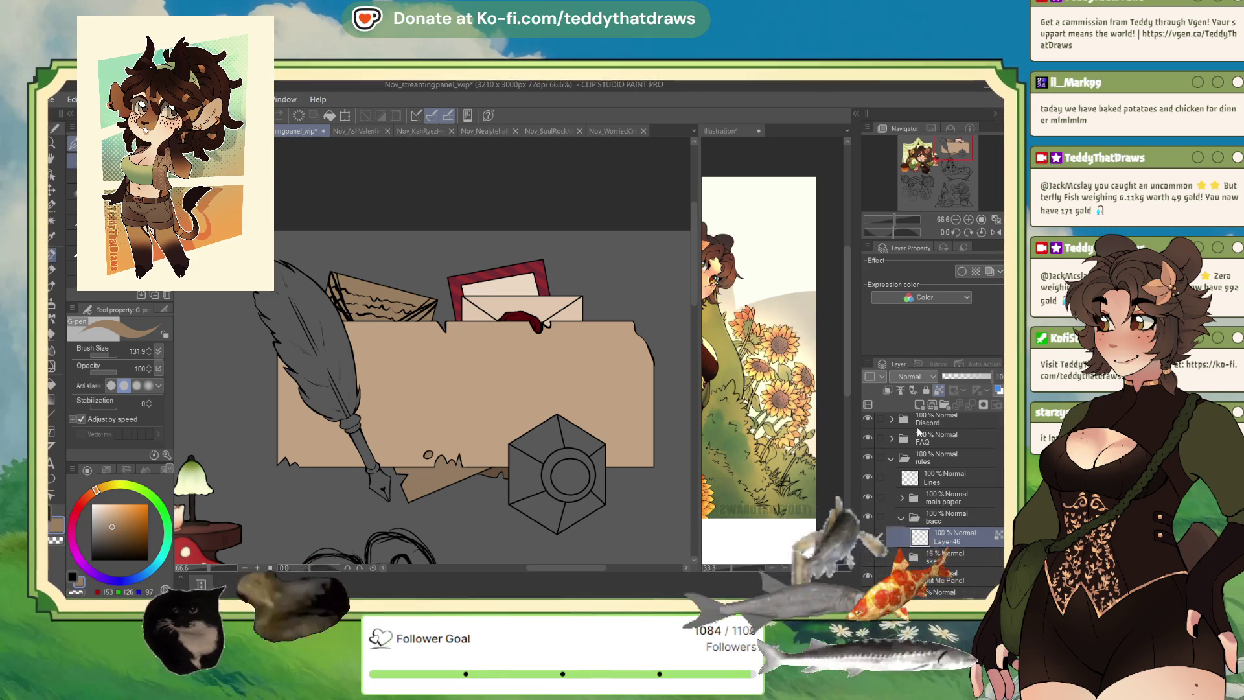
- Shift the canvas view and zoom in to 73.3%
click(959, 154)
click(969, 219)
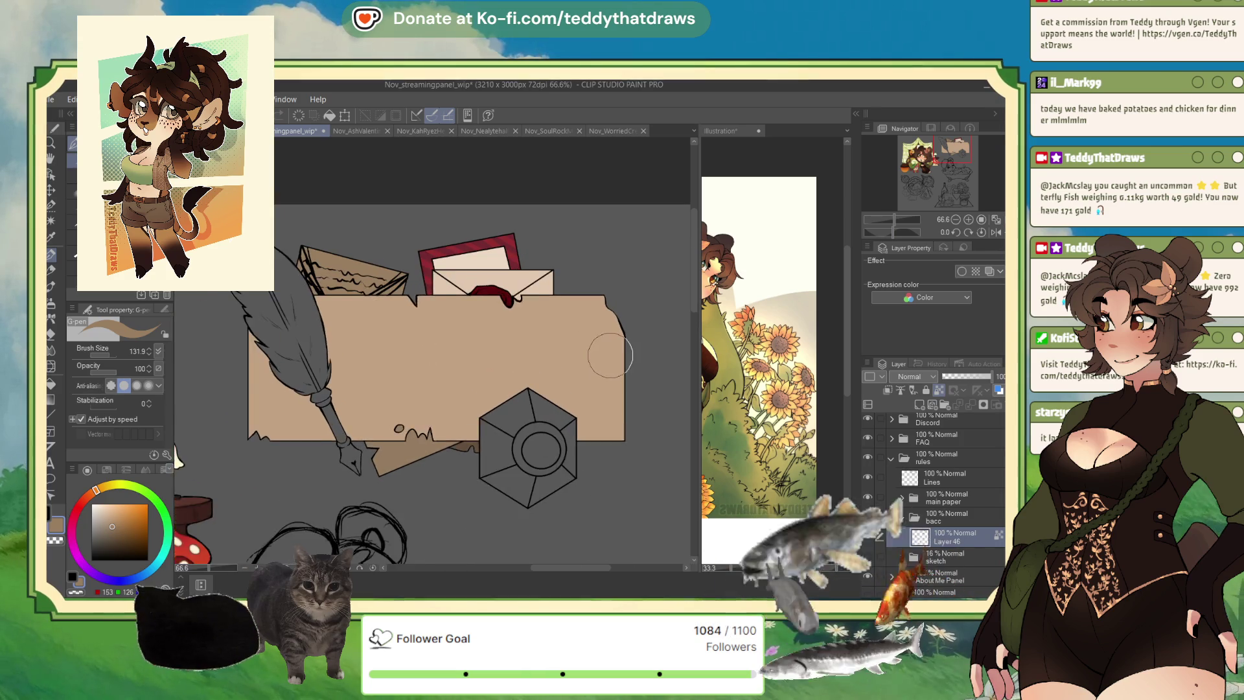
click(57, 228)
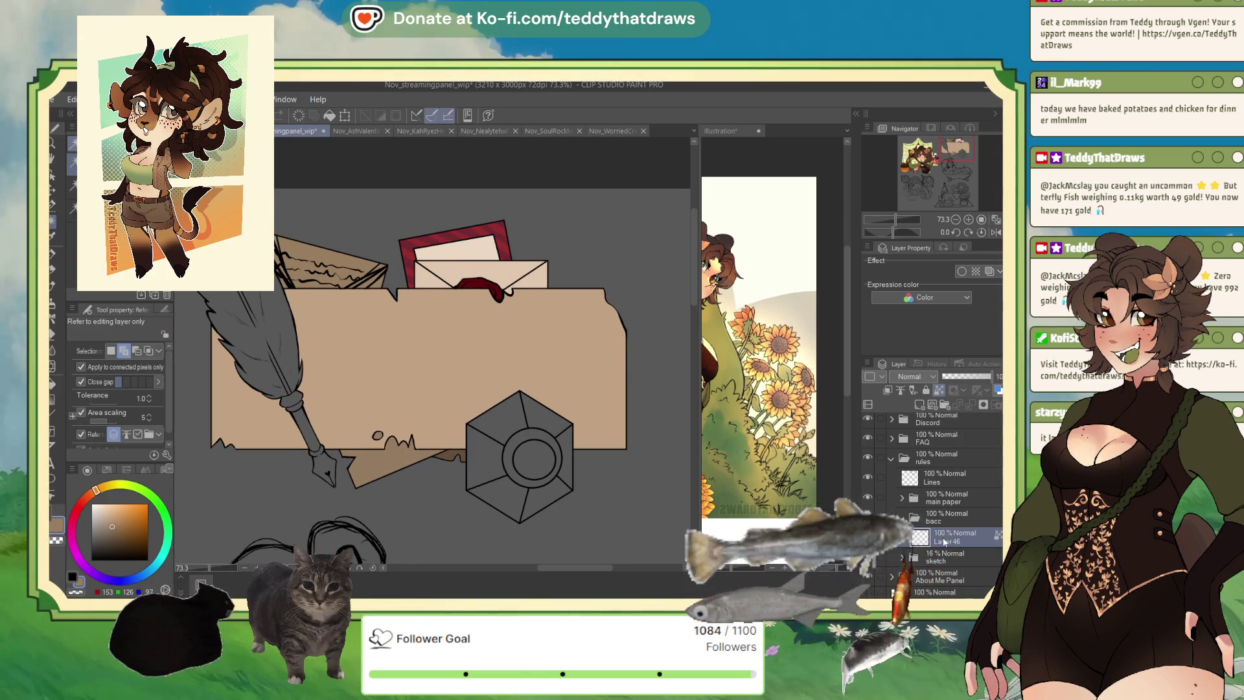
- Group the bacc and sketch layers into a new folder named 'ink'
click(951, 518)
key(ctrl+g)
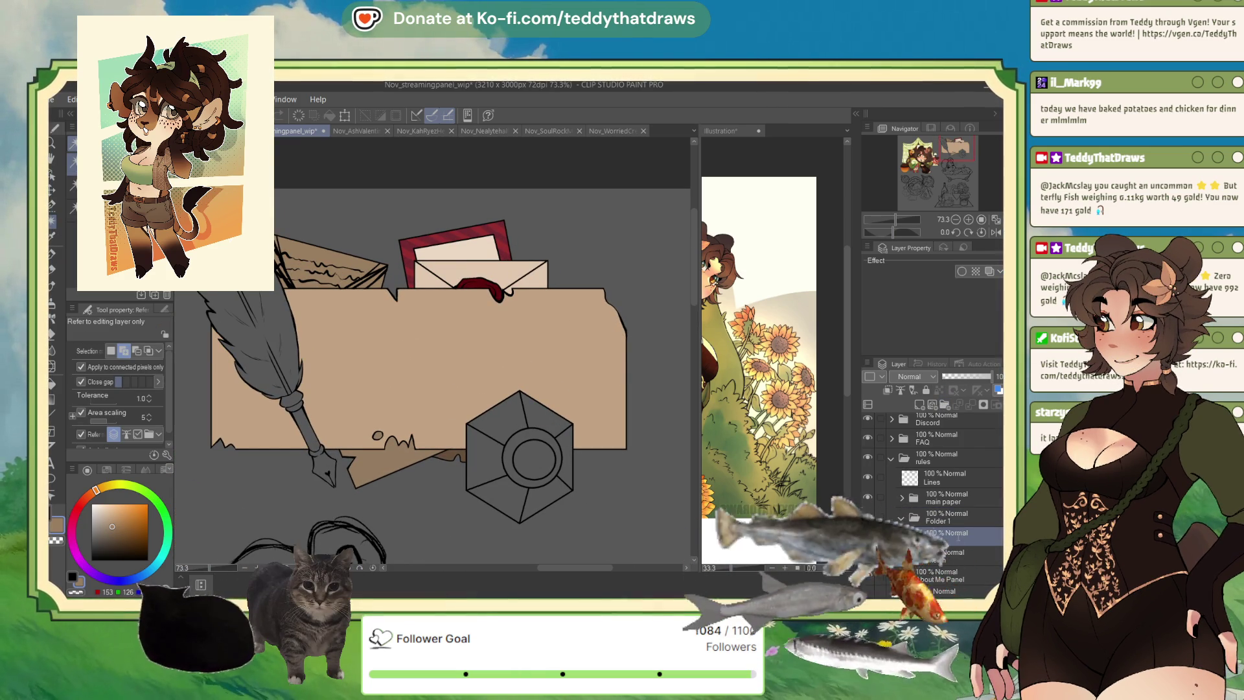
click(958, 537)
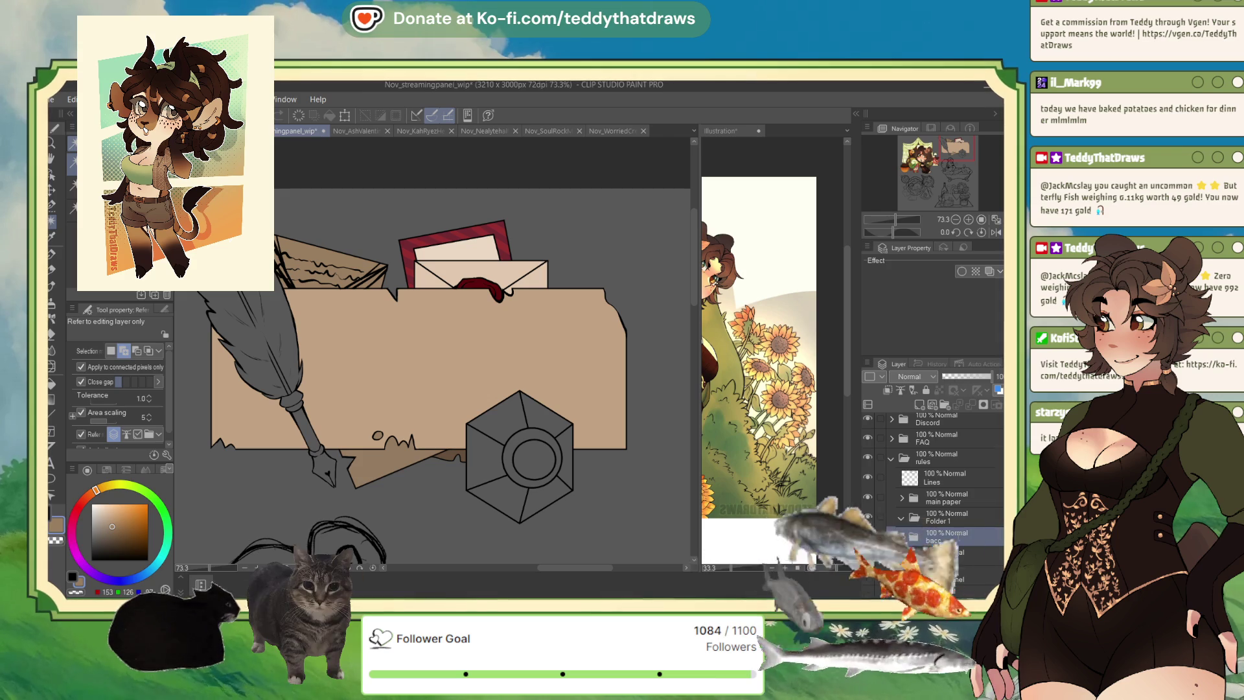
click(941, 522)
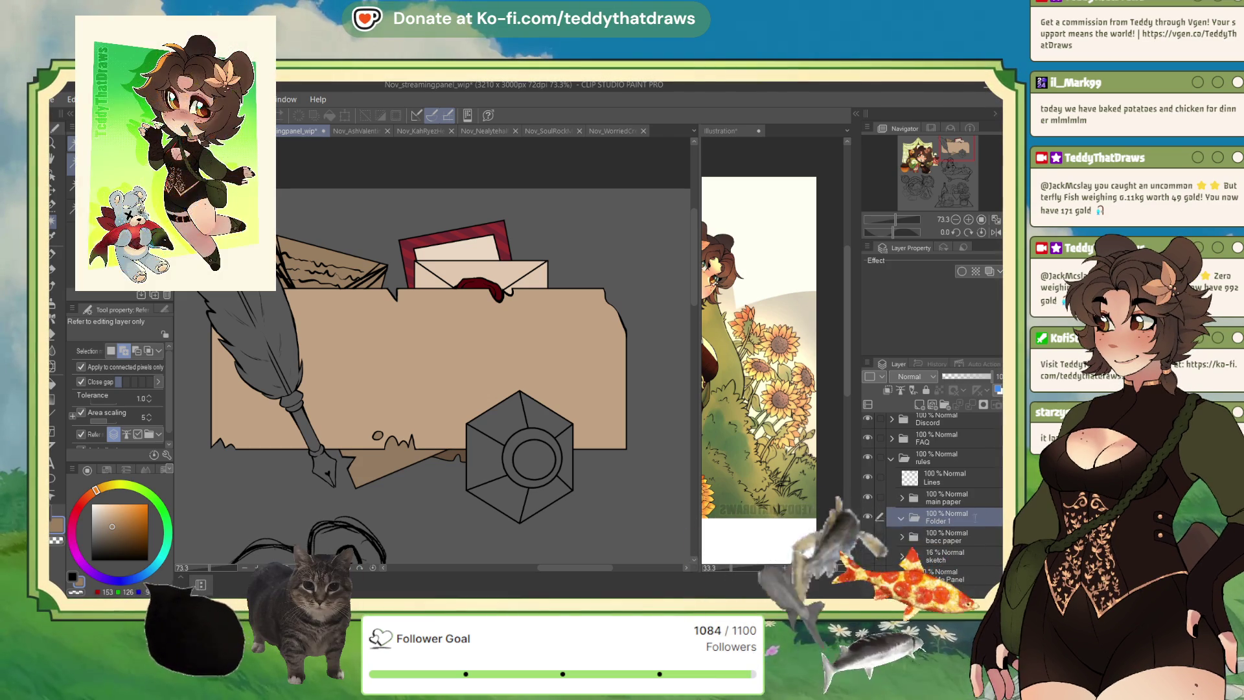
key(ctrl+z)
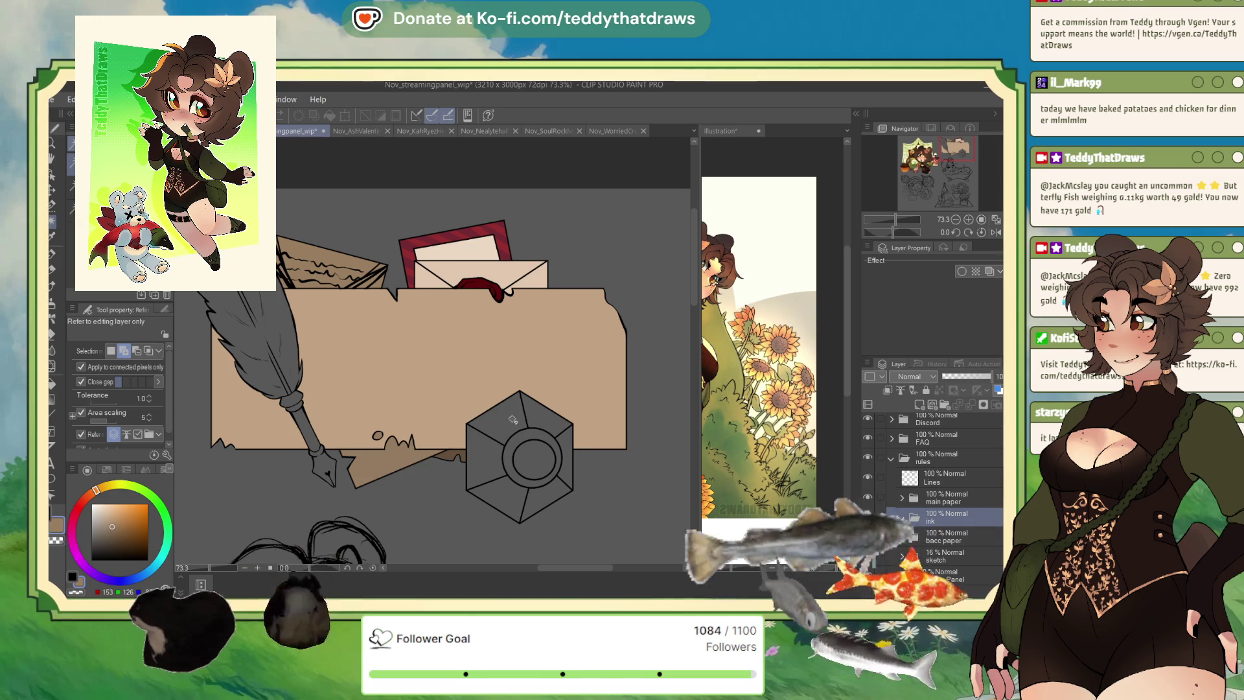
- Select the whole hexagon and fill it near-black on a new layer
click(510, 480)
click(554, 454)
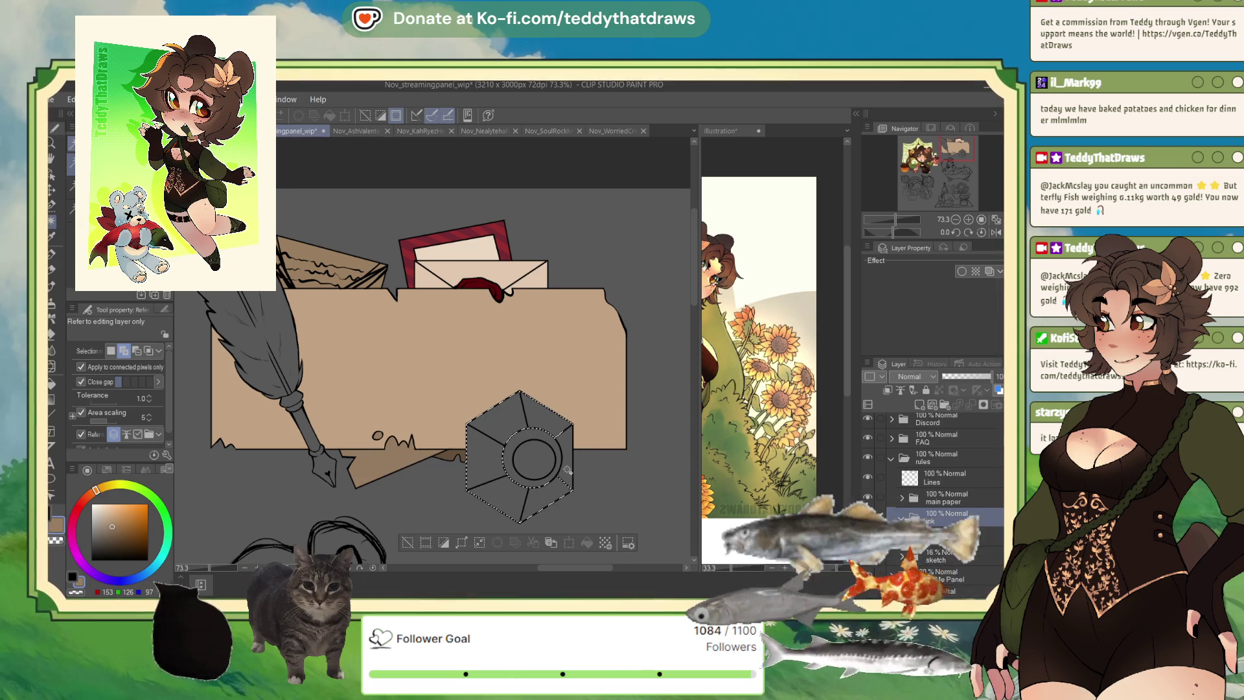
key(x)
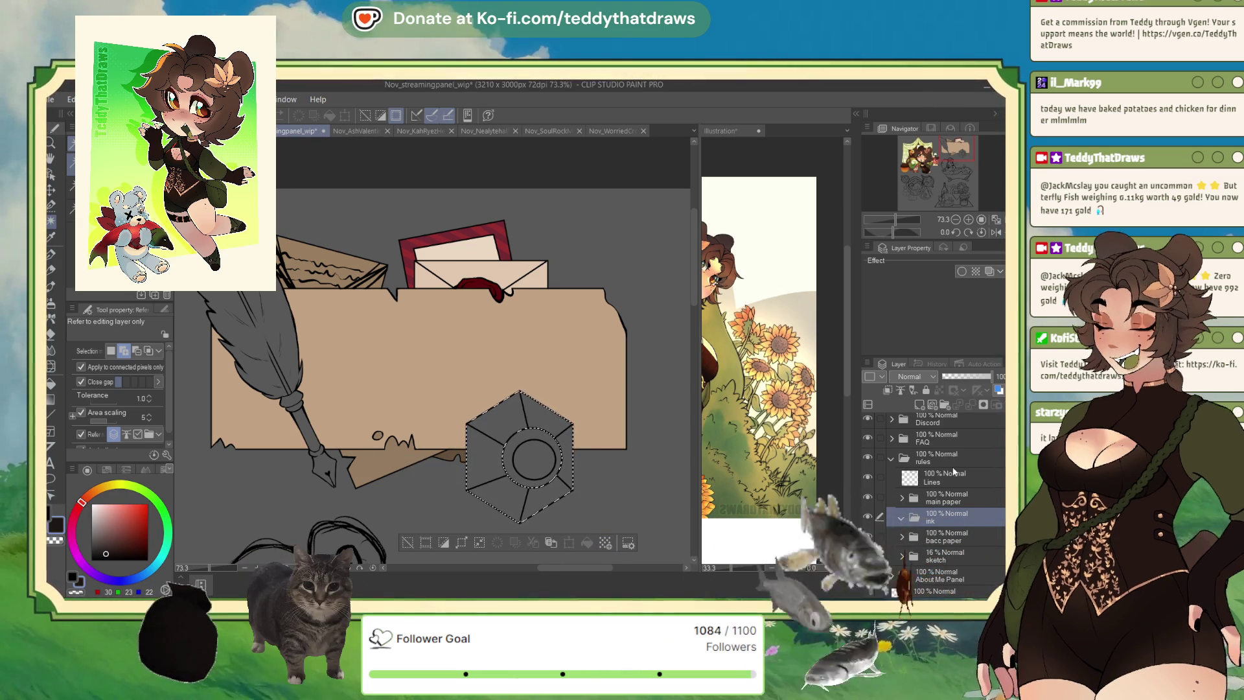
click(551, 542)
click(586, 543)
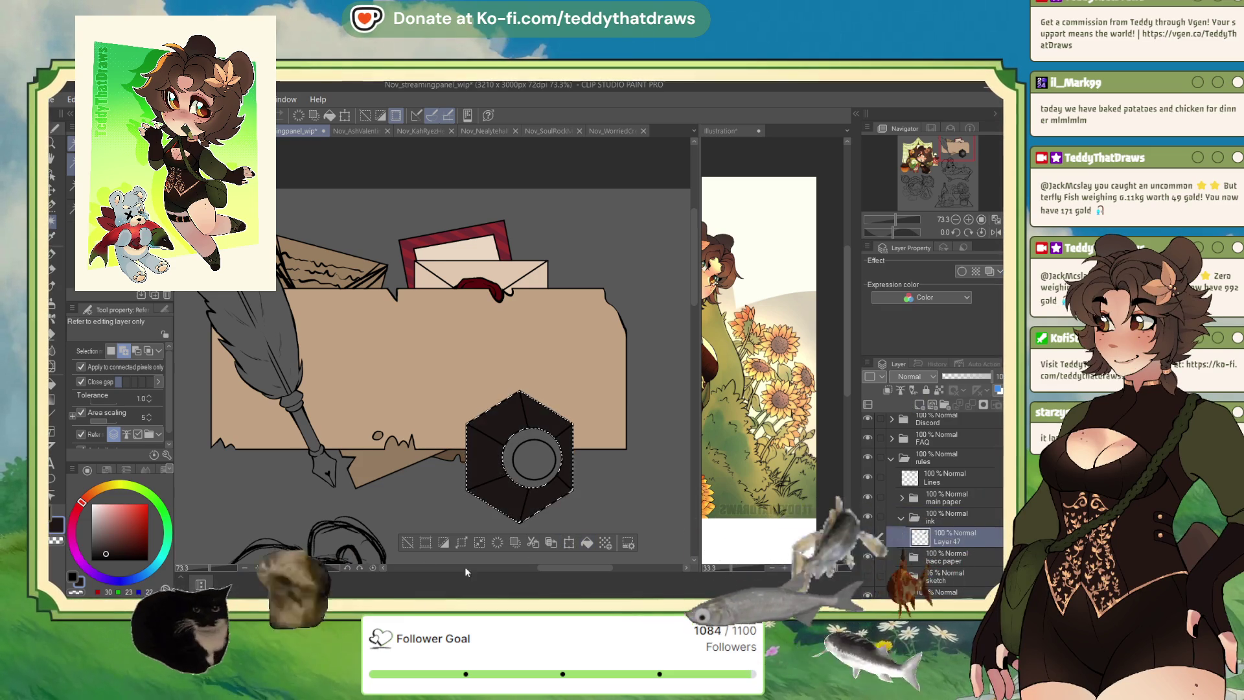
- Fill the hexagon's ring with a darker colour and the inkwell's inner circle with dark brown
alt+click(516, 476)
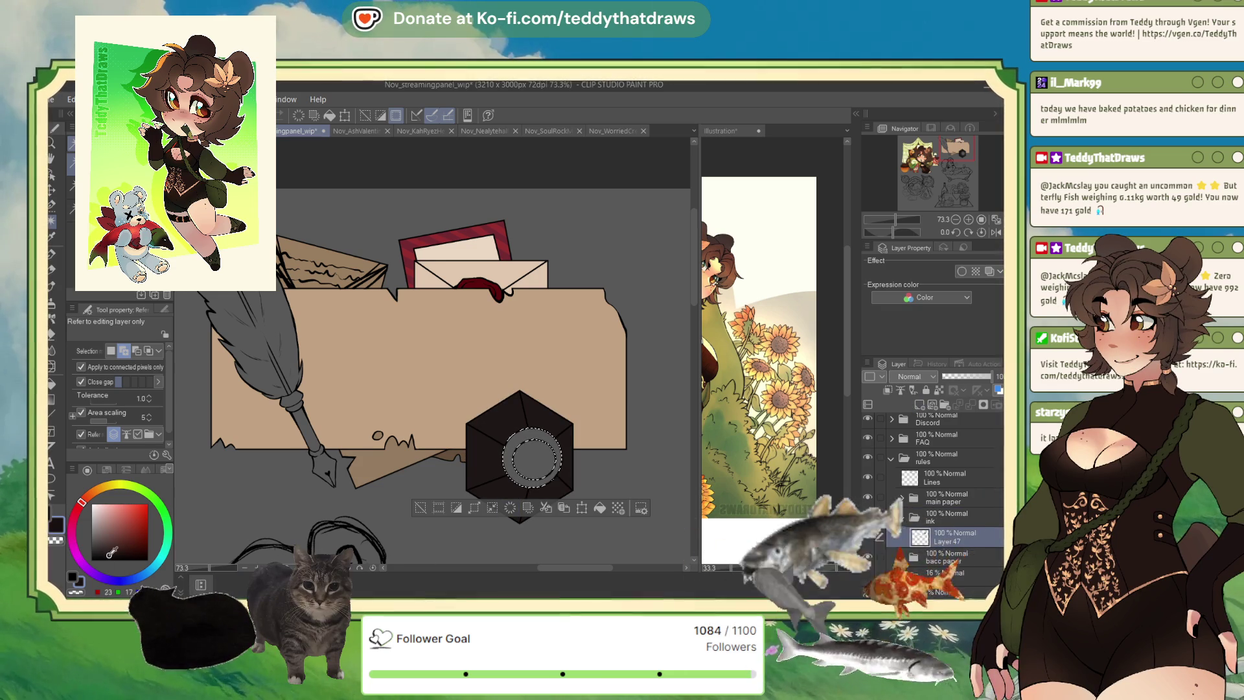
click(600, 510)
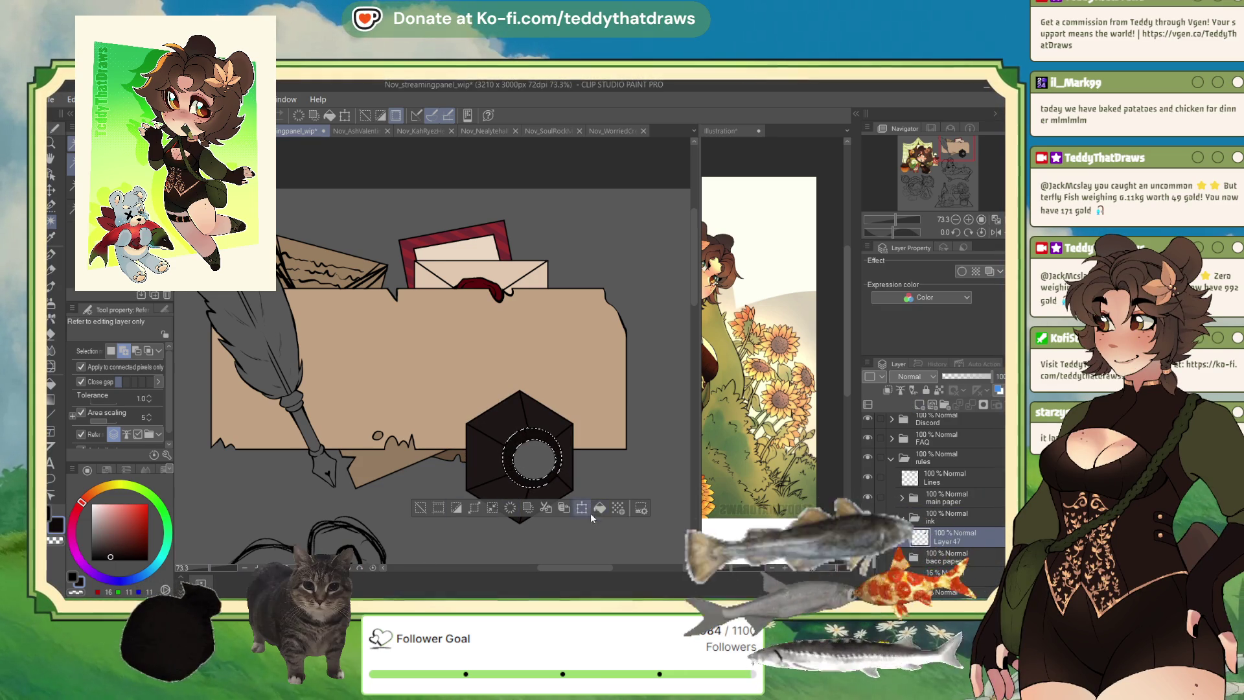
click(421, 510)
click(533, 458)
alt+click(454, 363)
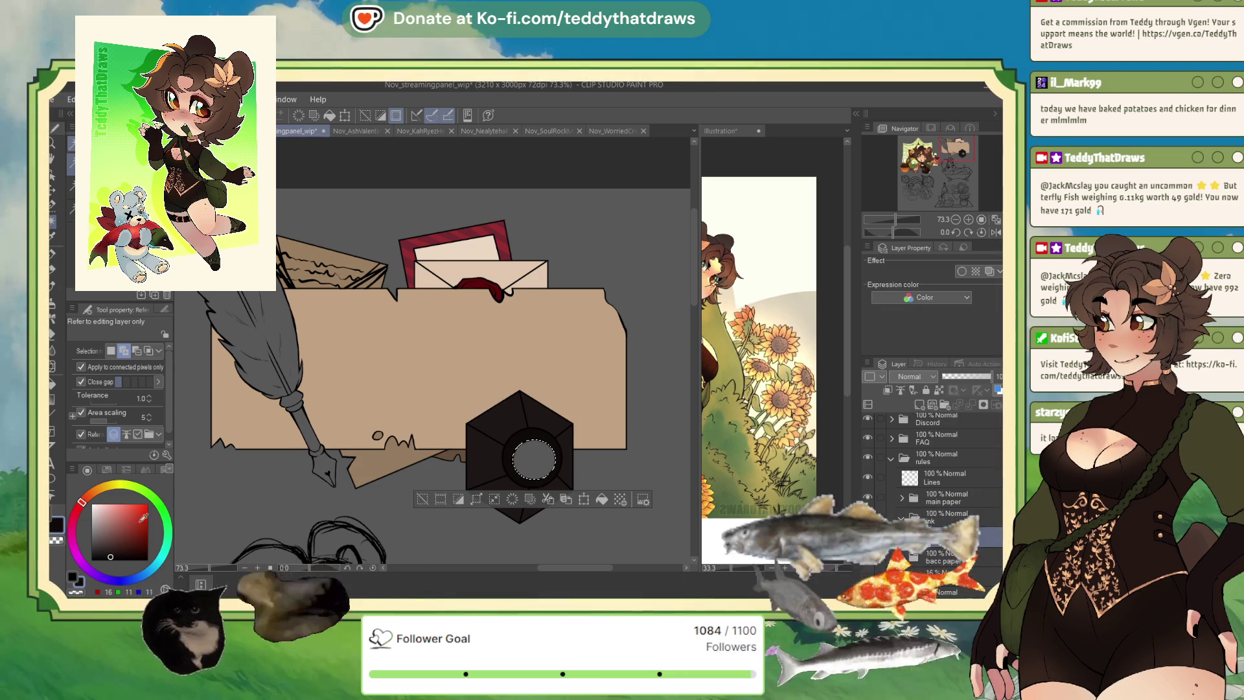
click(119, 540)
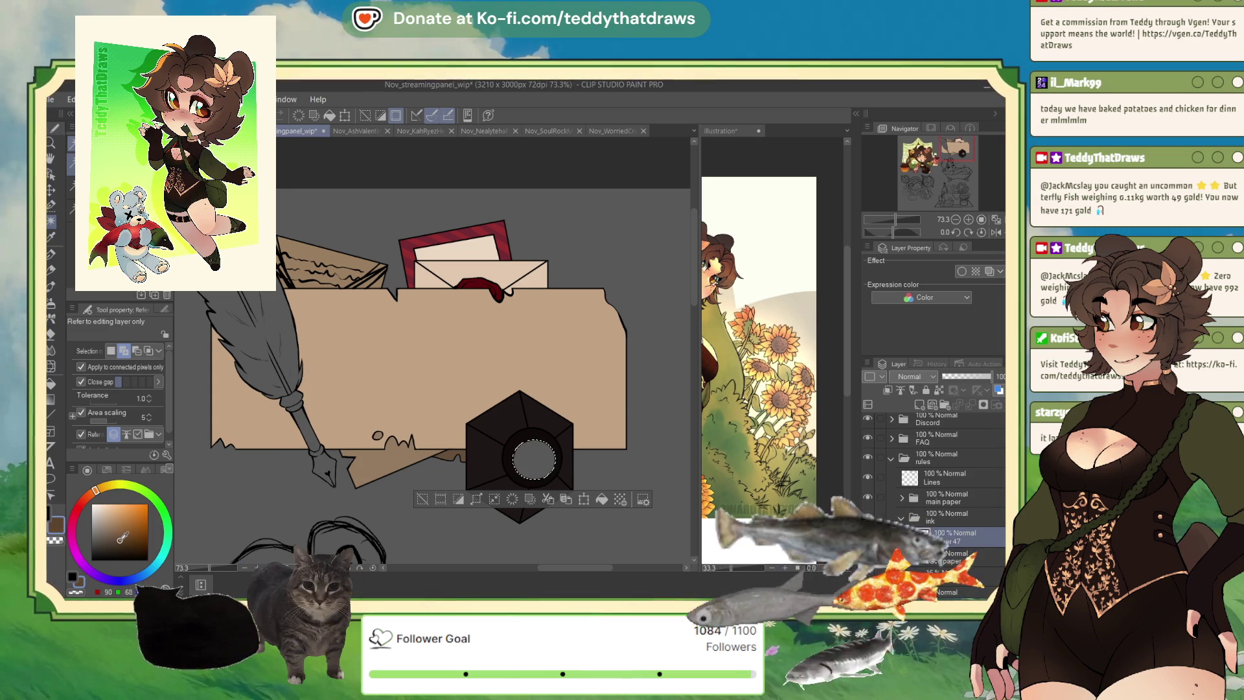
click(602, 499)
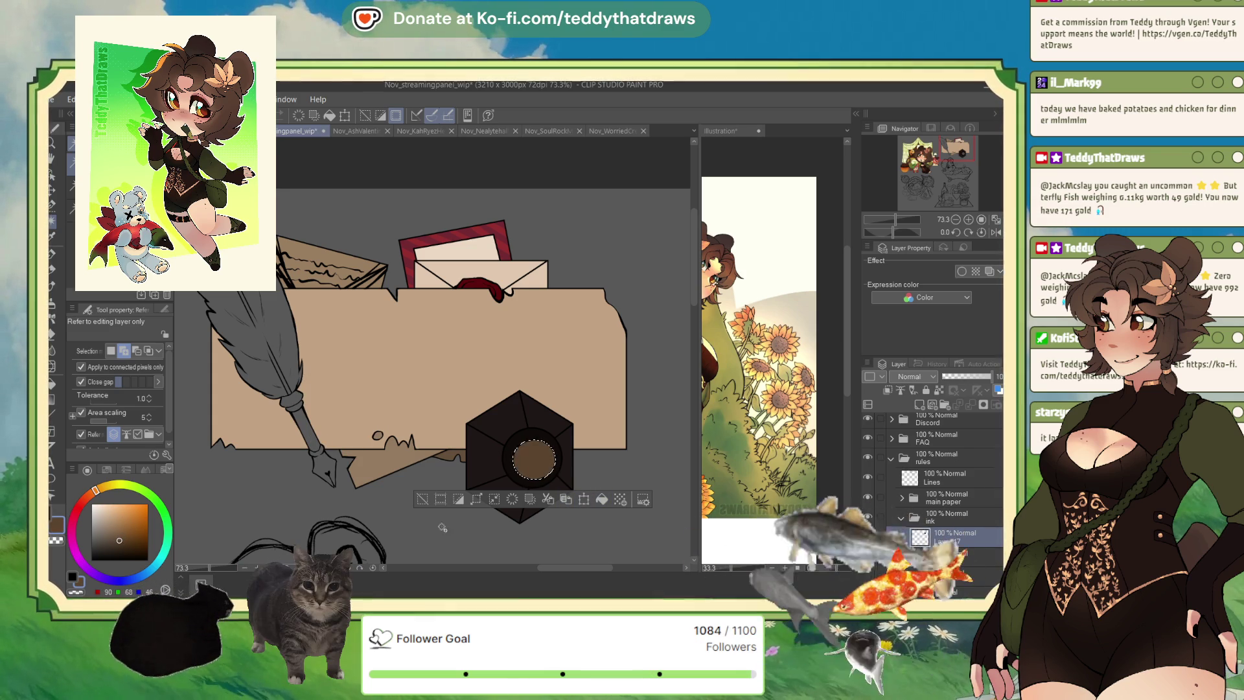
- Clear the selection and create a new layer folder named 'pen' above the ink folder
key(ctrl+d)
drag(604, 456, 640, 471)
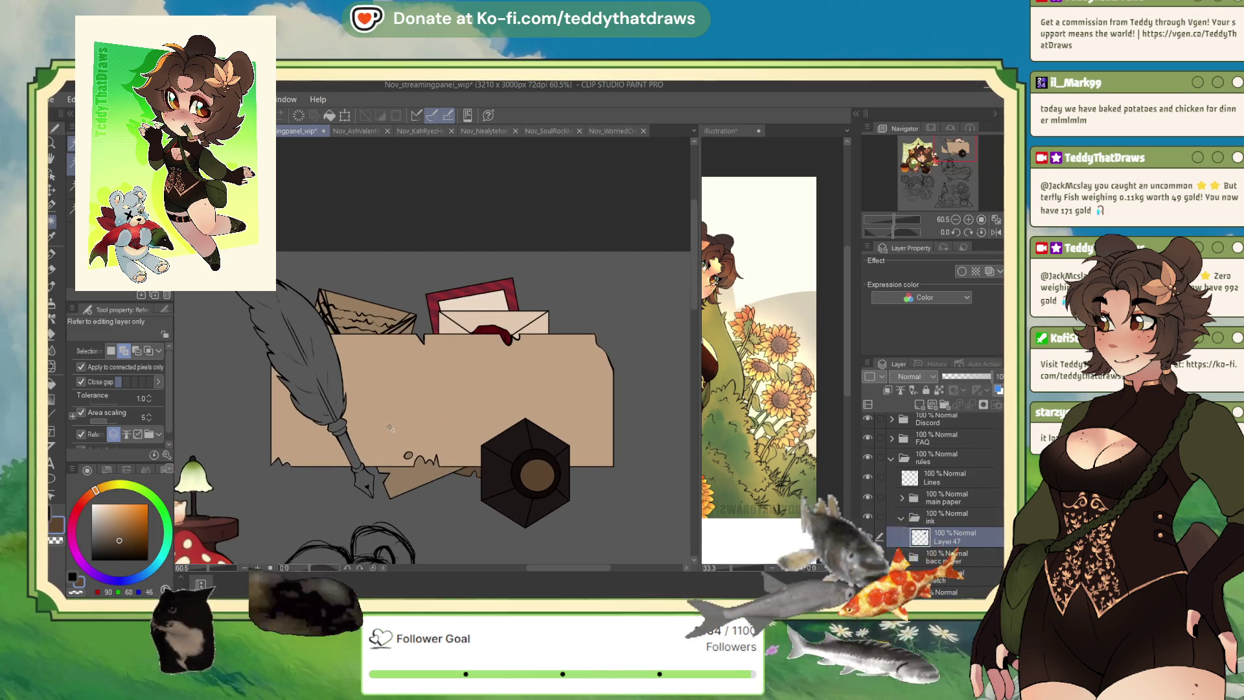
alt+click(407, 477)
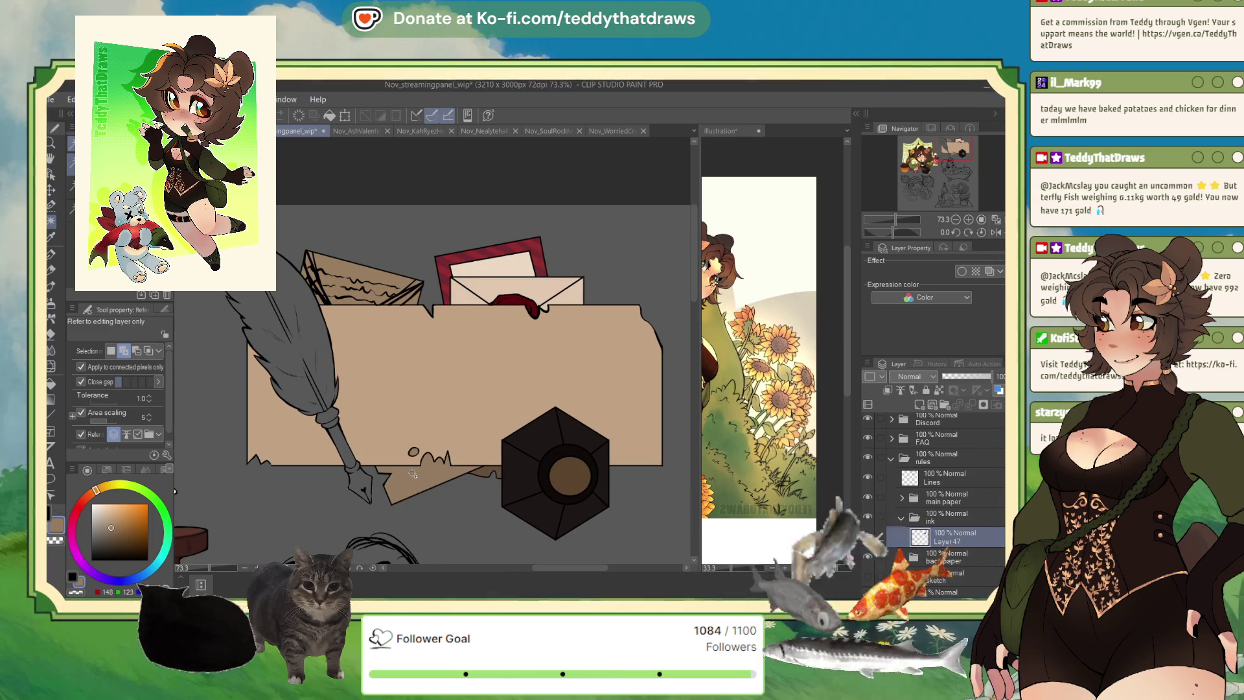
click(945, 522)
key(ctrl+g)
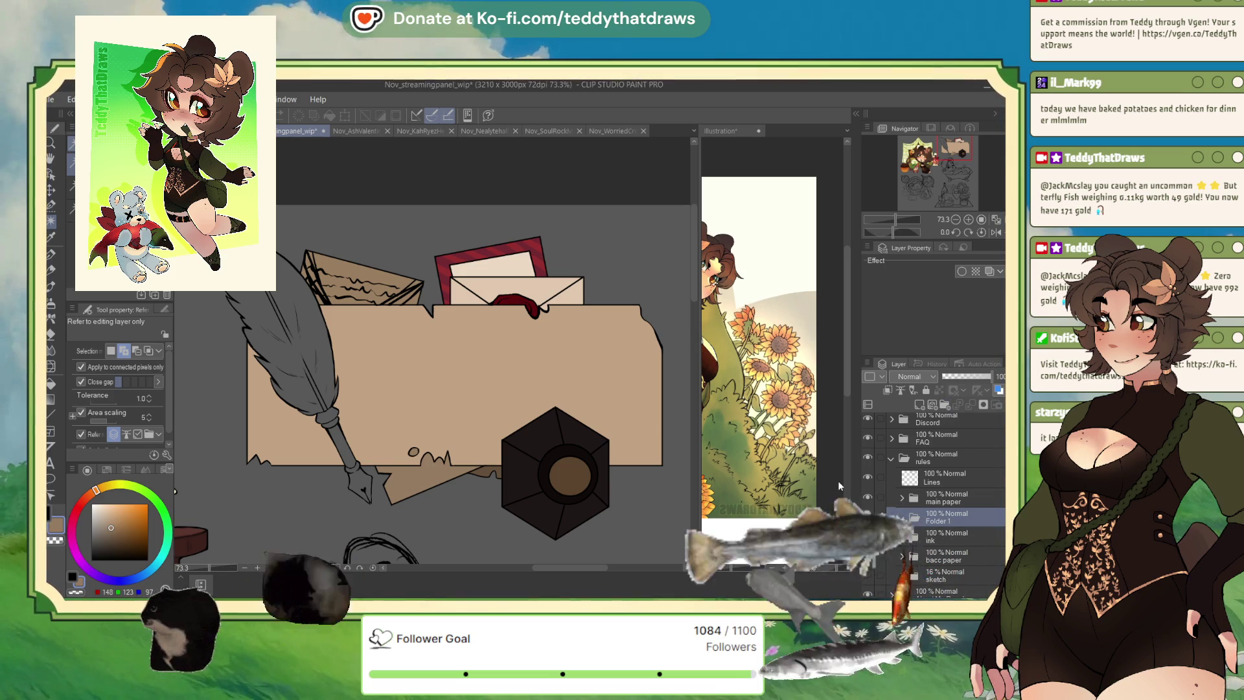
text(pen)
key(Return)
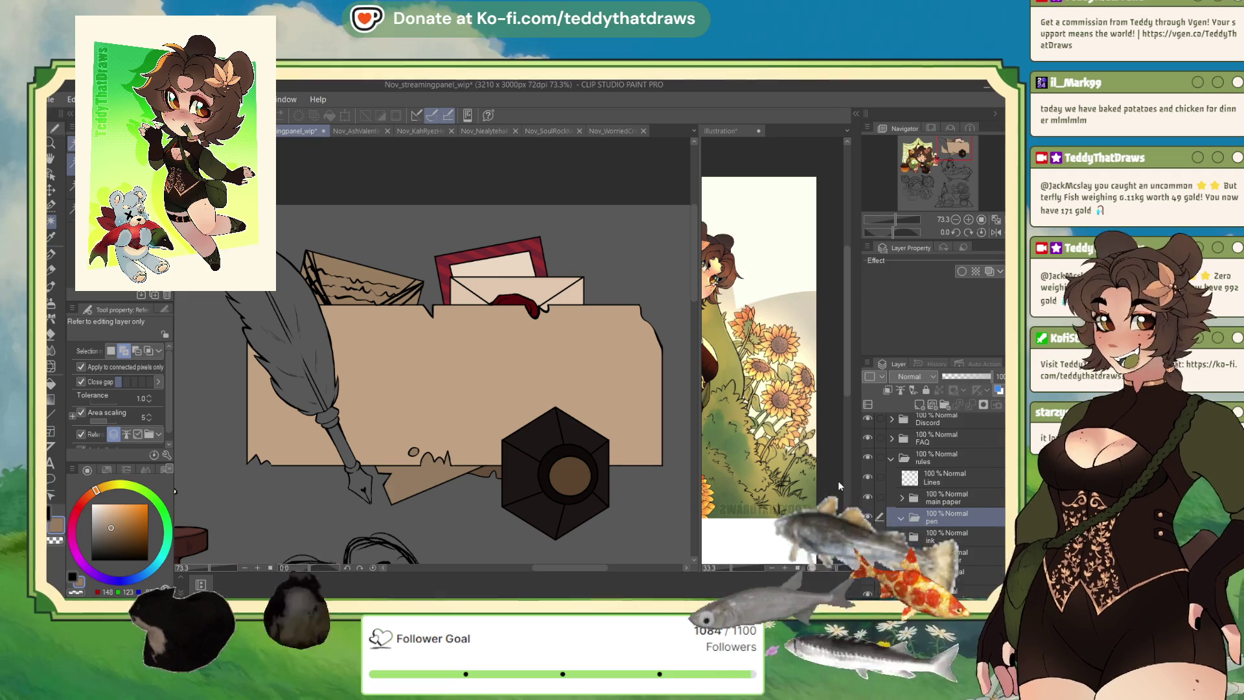
- Tilt and shift the pen nib slightly down-right, then choose a golden brown colour
click(344, 447)
drag(349, 466, 365, 504)
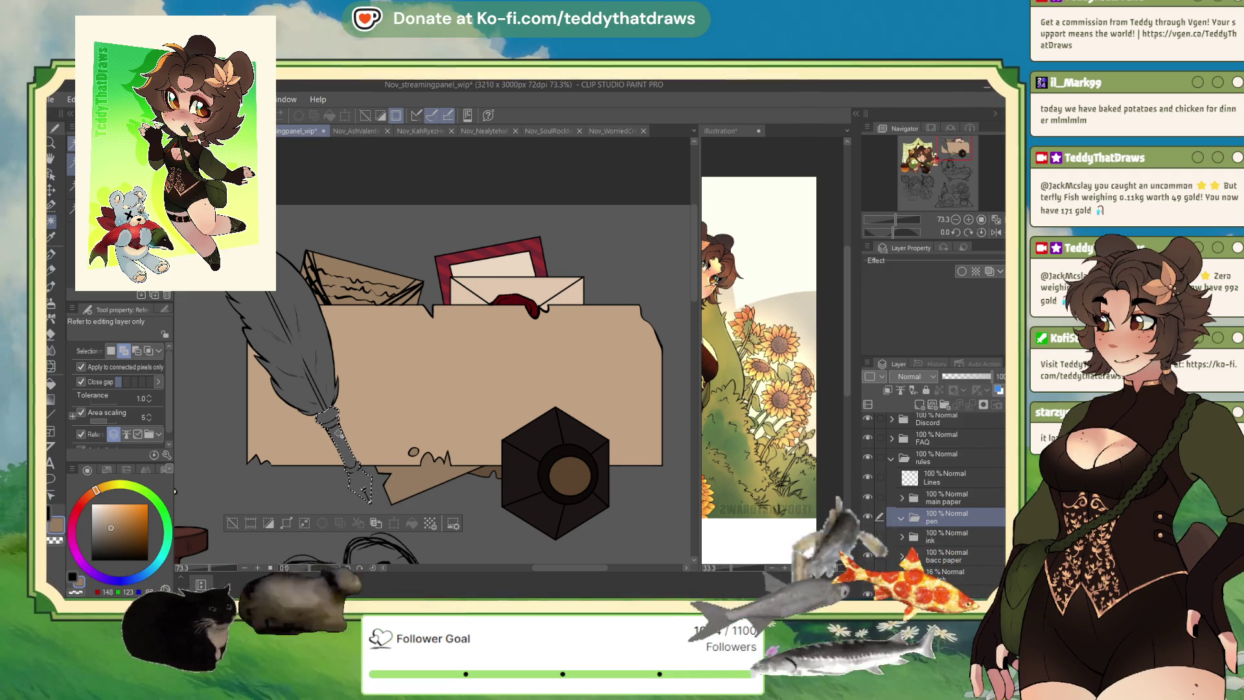
click(125, 521)
drag(125, 521, 122, 523)
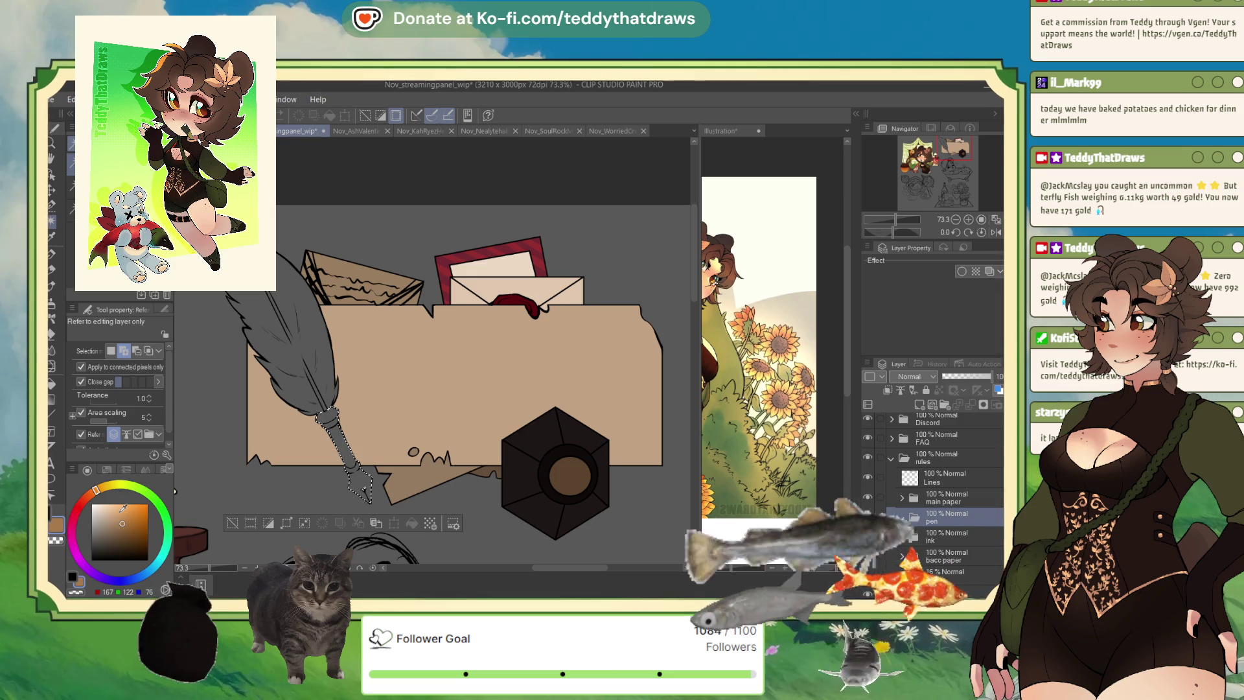
click(919, 404)
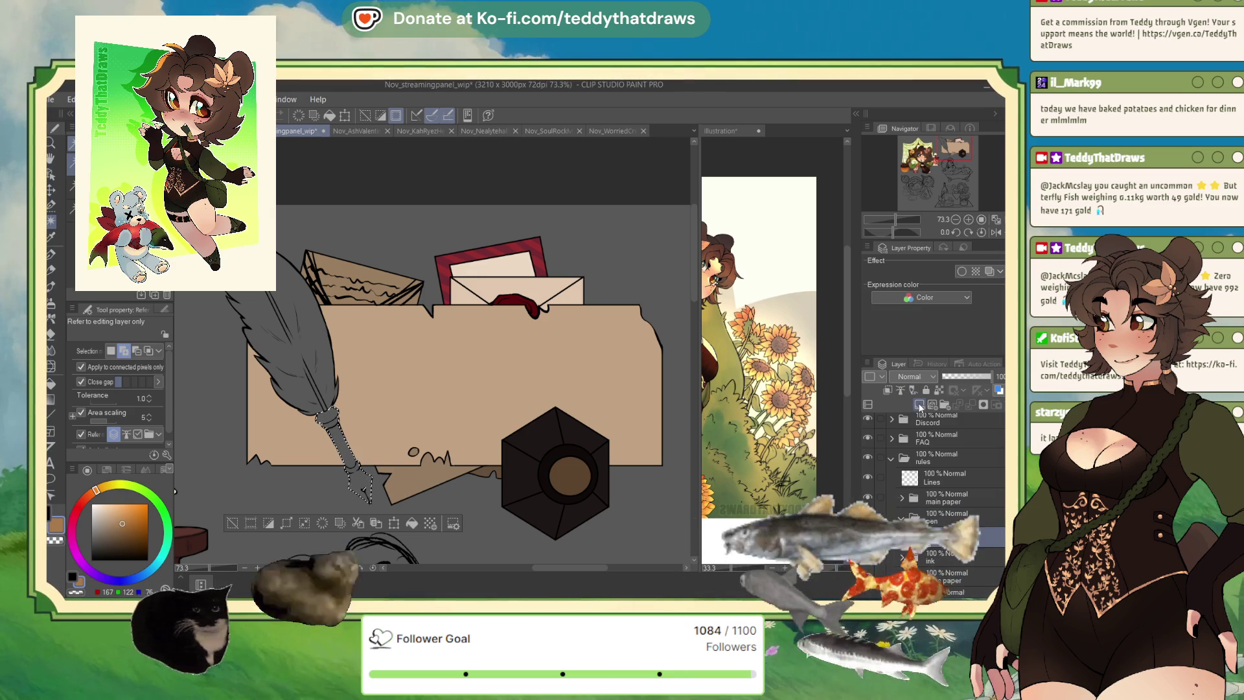
- Fill the nib selection with golden tan and deselect it
click(412, 523)
key(ctrl+d)
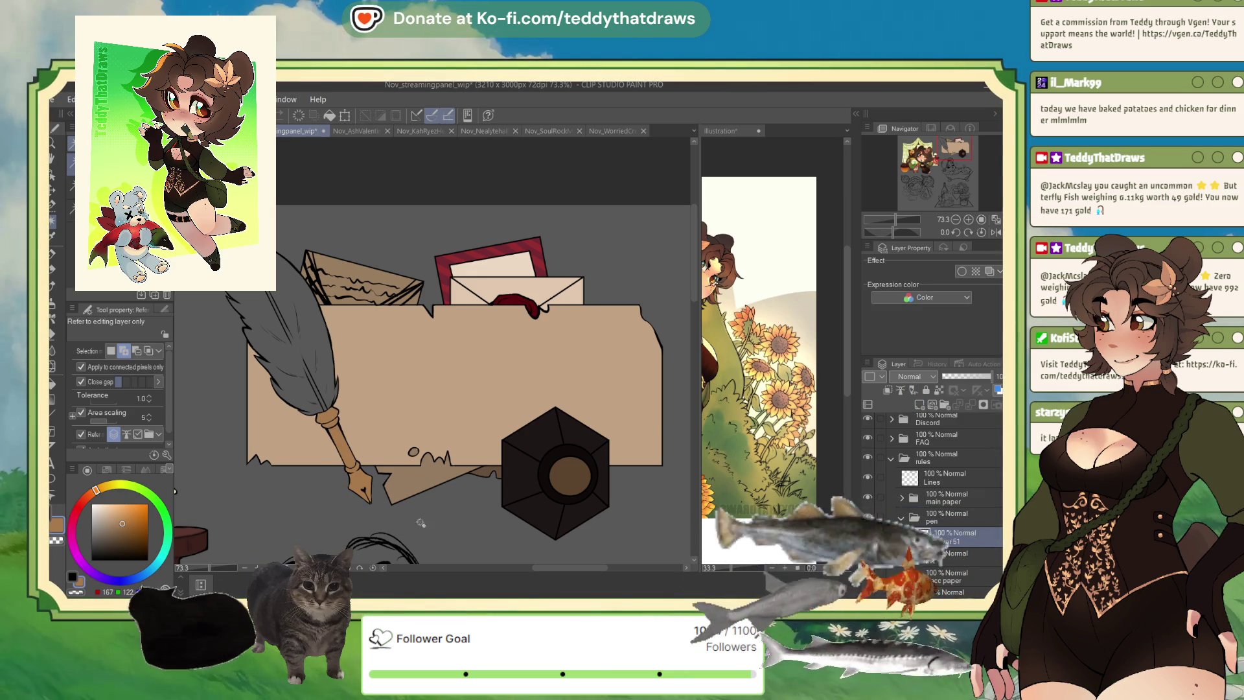
click(53, 279)
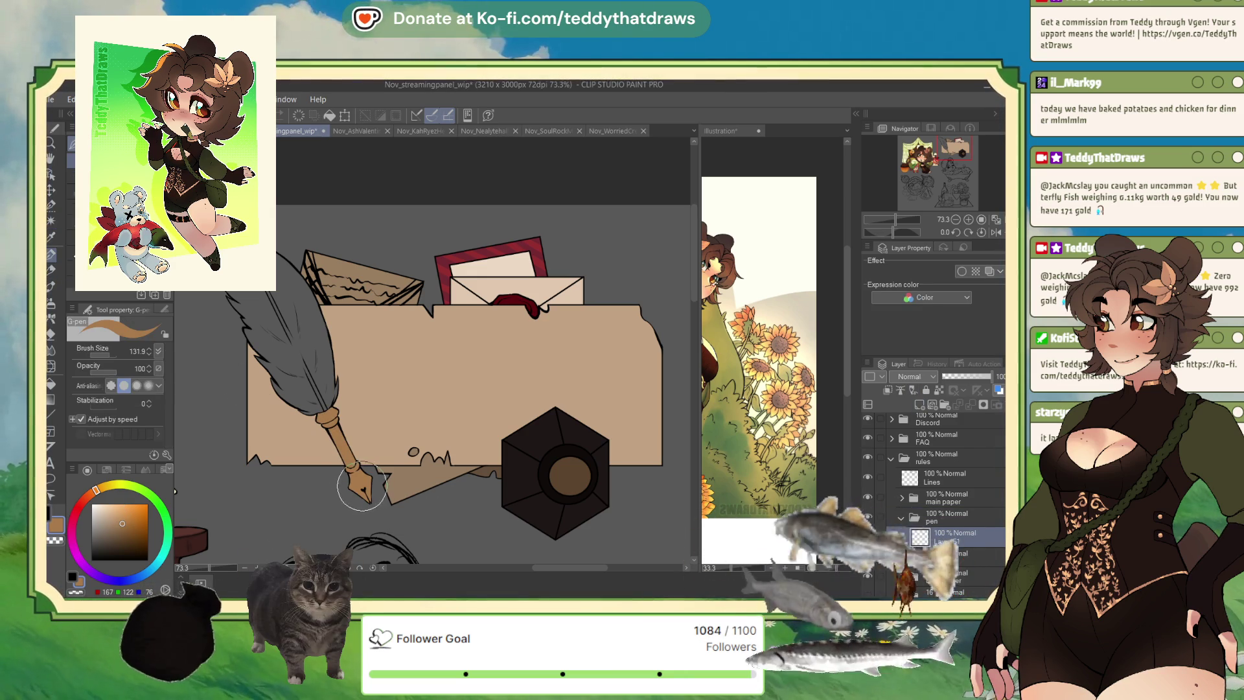
- Pick the wax seal's dark red and auto-select the quill feather
alt+click(500, 304)
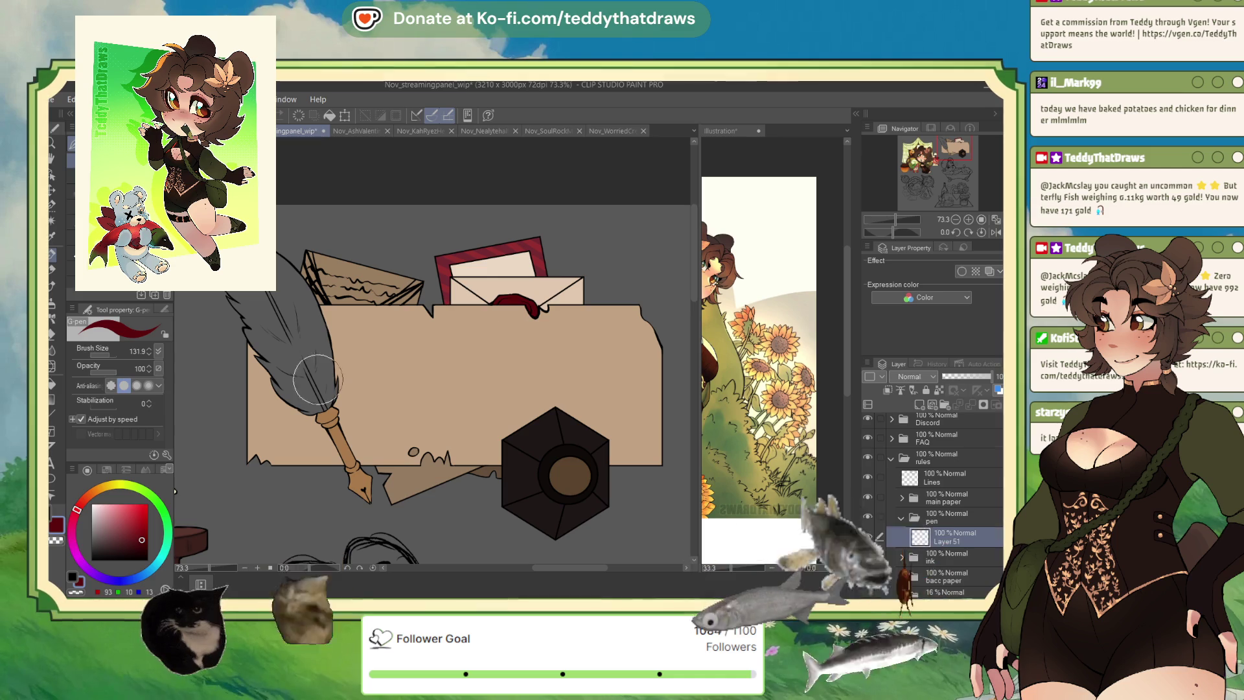
click(54, 220)
click(325, 341)
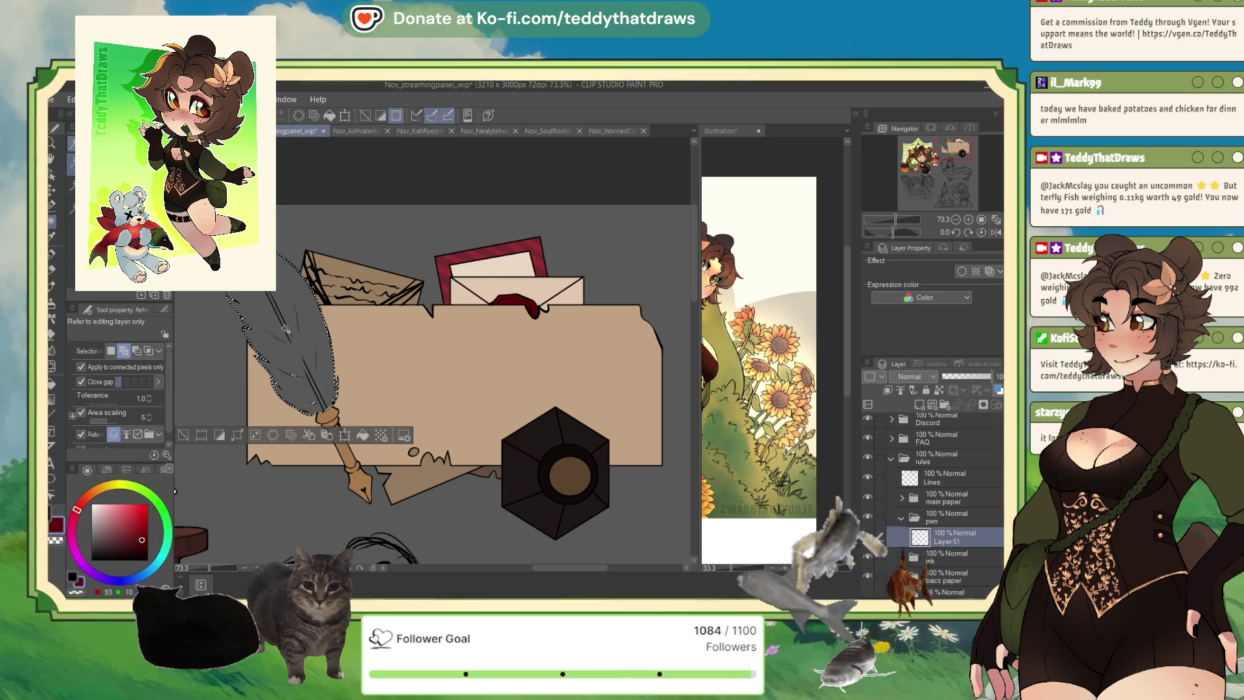
click(51, 206)
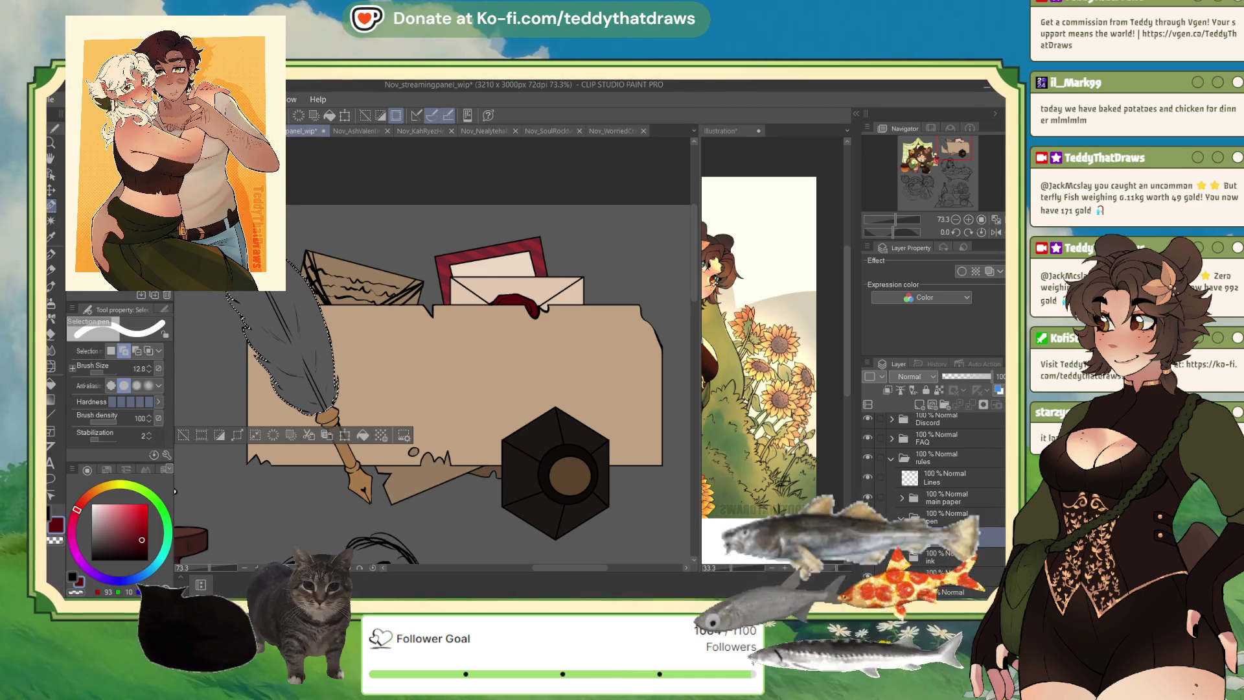
- Fill the quill feather with dark red and clear the selection
click(363, 435)
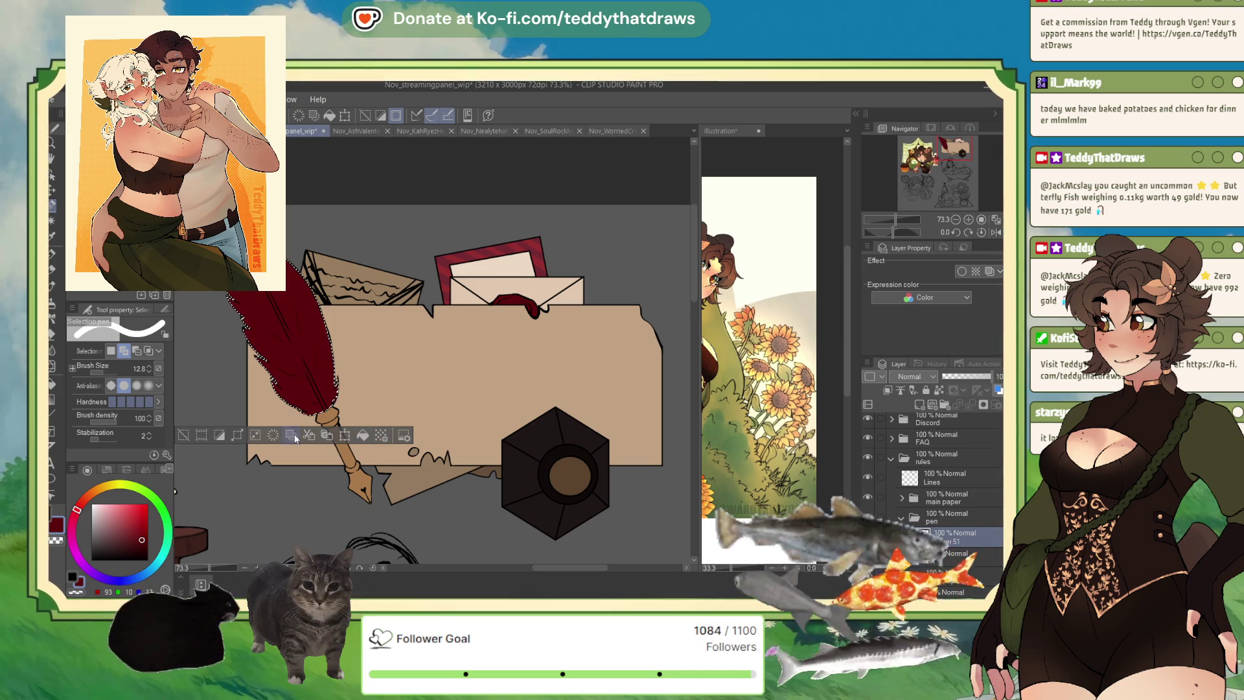
click(189, 435)
scroll(309, 353, up, 4)
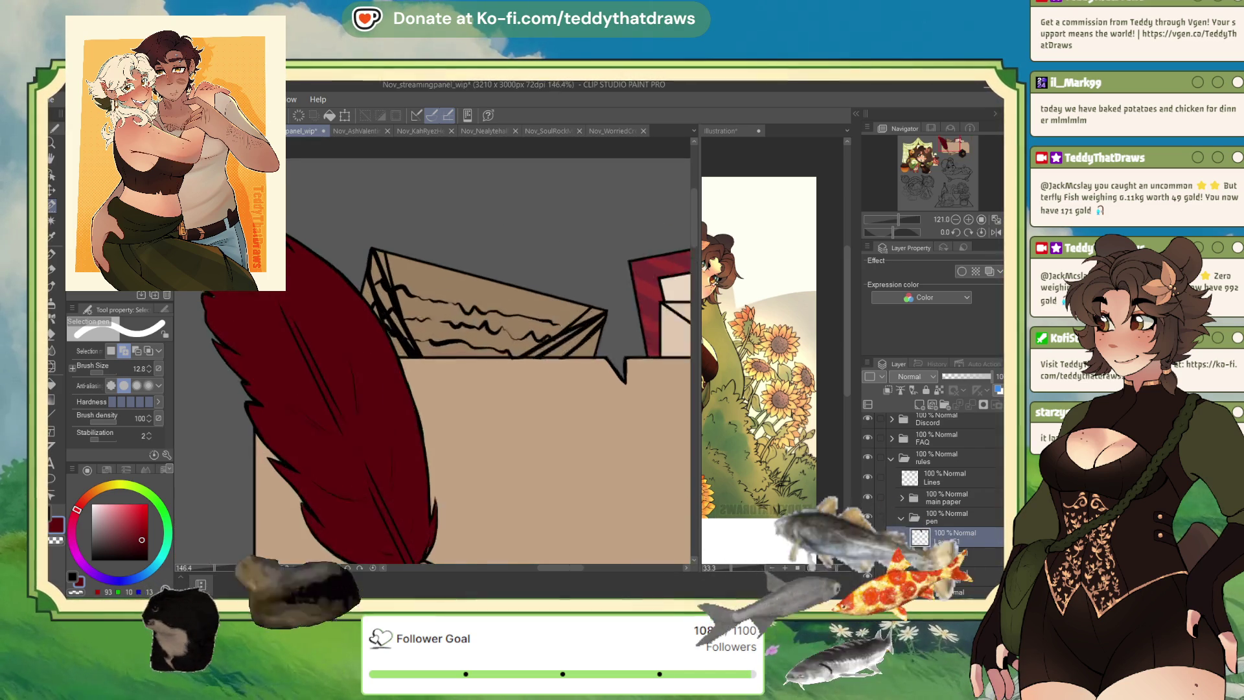
key(p)
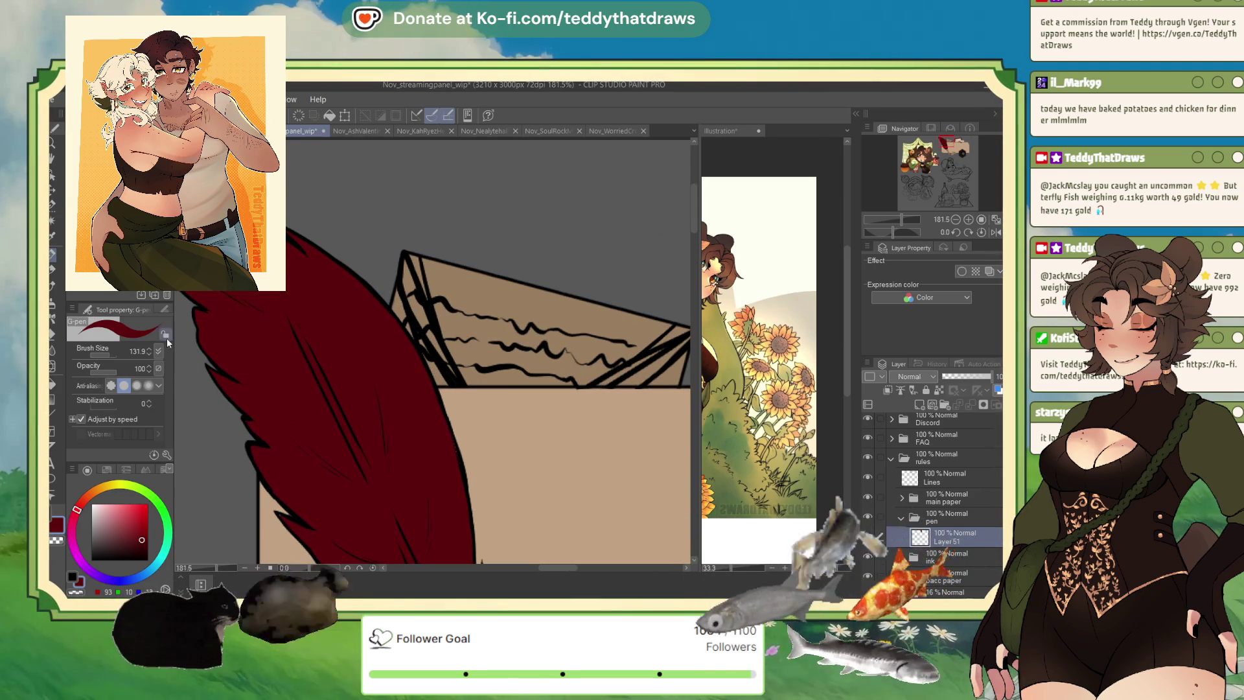
- Shrink the pen brush for fine detail and zoom in on the feather
key(bracketleft)
key(bracketleft)
key(bracketleft)
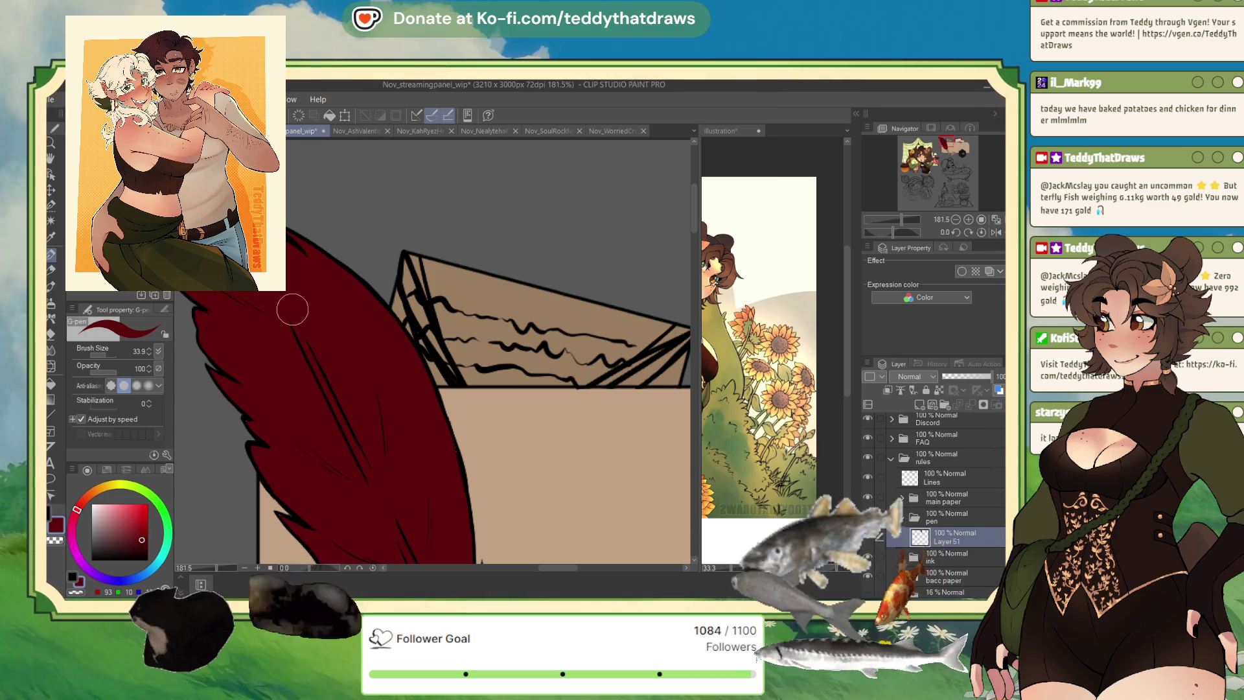
scroll(289, 312, up, 2)
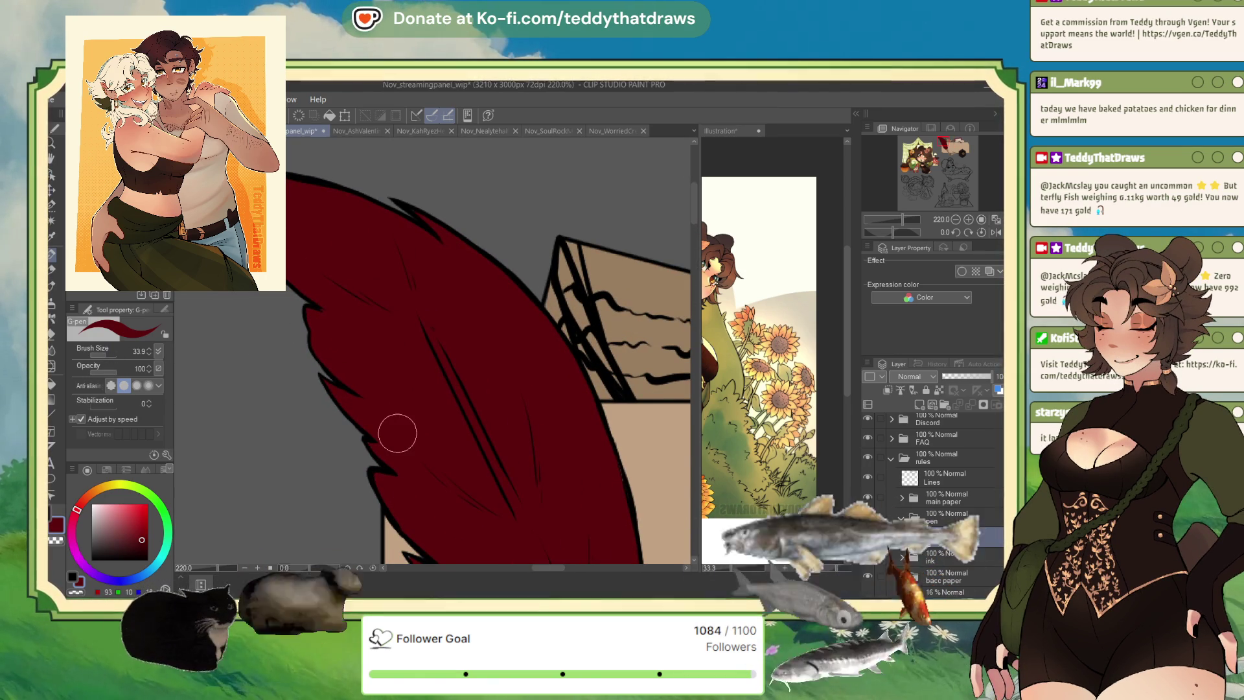
scroll(389, 415, down, 4)
scroll(419, 520, down, 2)
scroll(469, 511, up, 1)
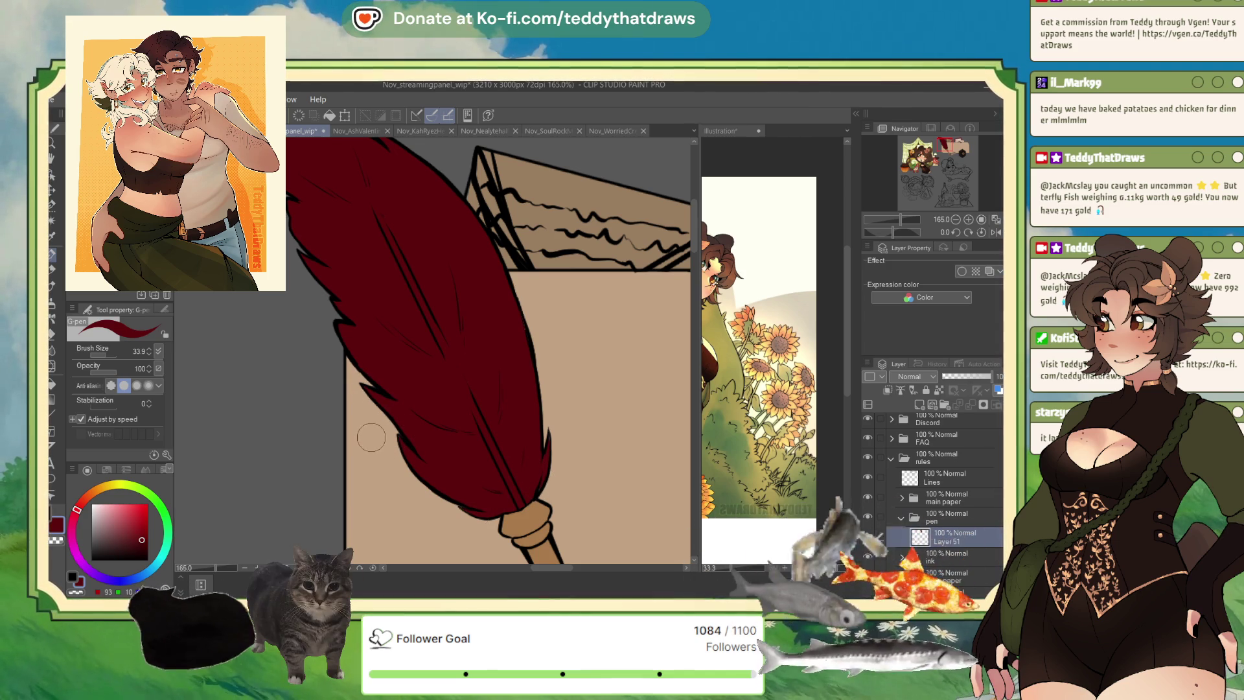
scroll(456, 383, down, 1)
scroll(430, 201, up, 2)
scroll(430, 201, up, 1)
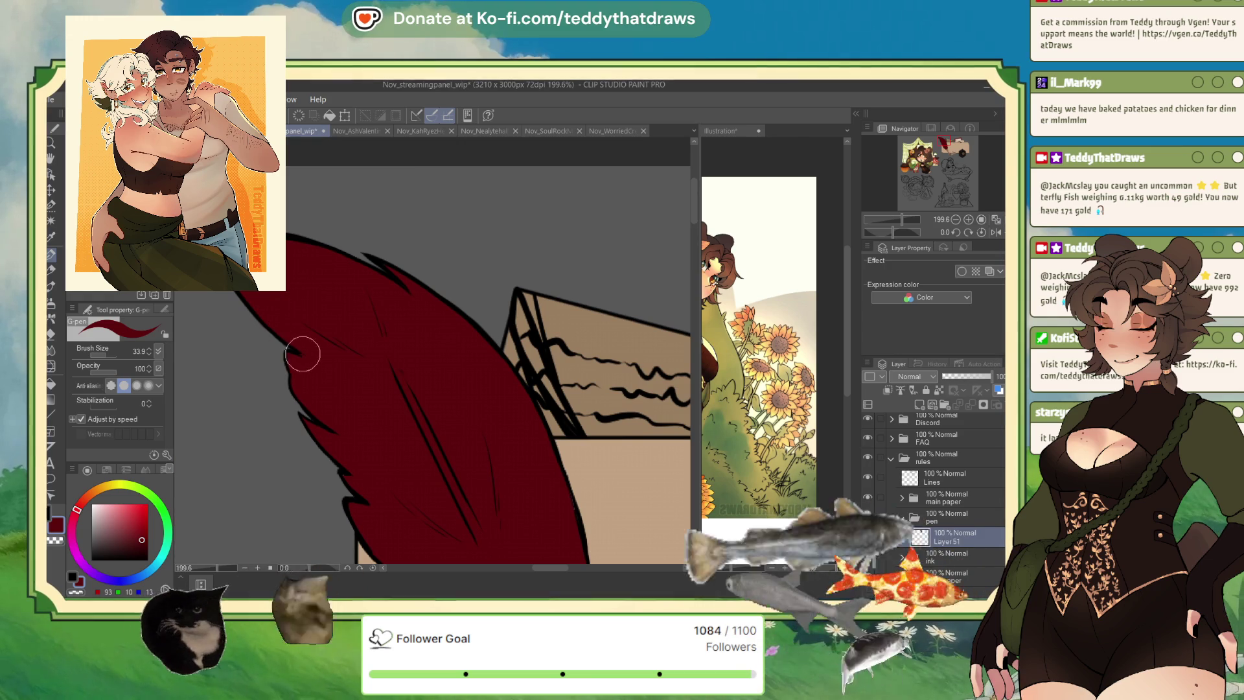
scroll(328, 369, down, 4)
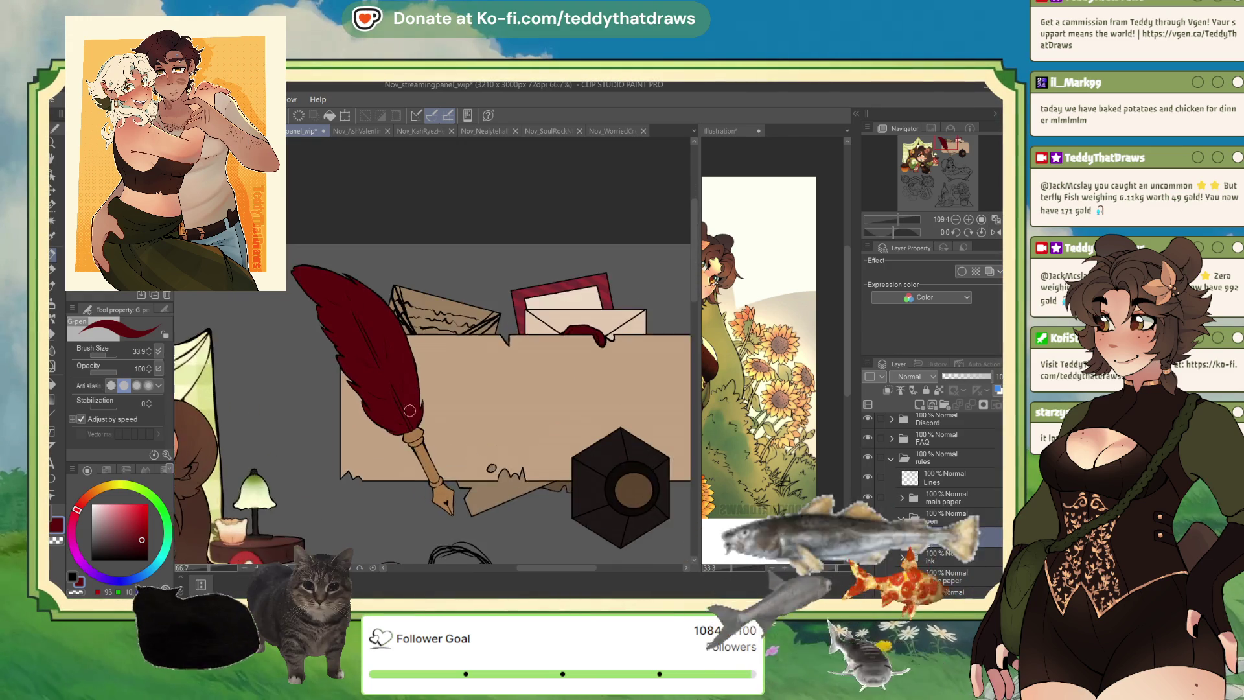
scroll(454, 396, down, 1)
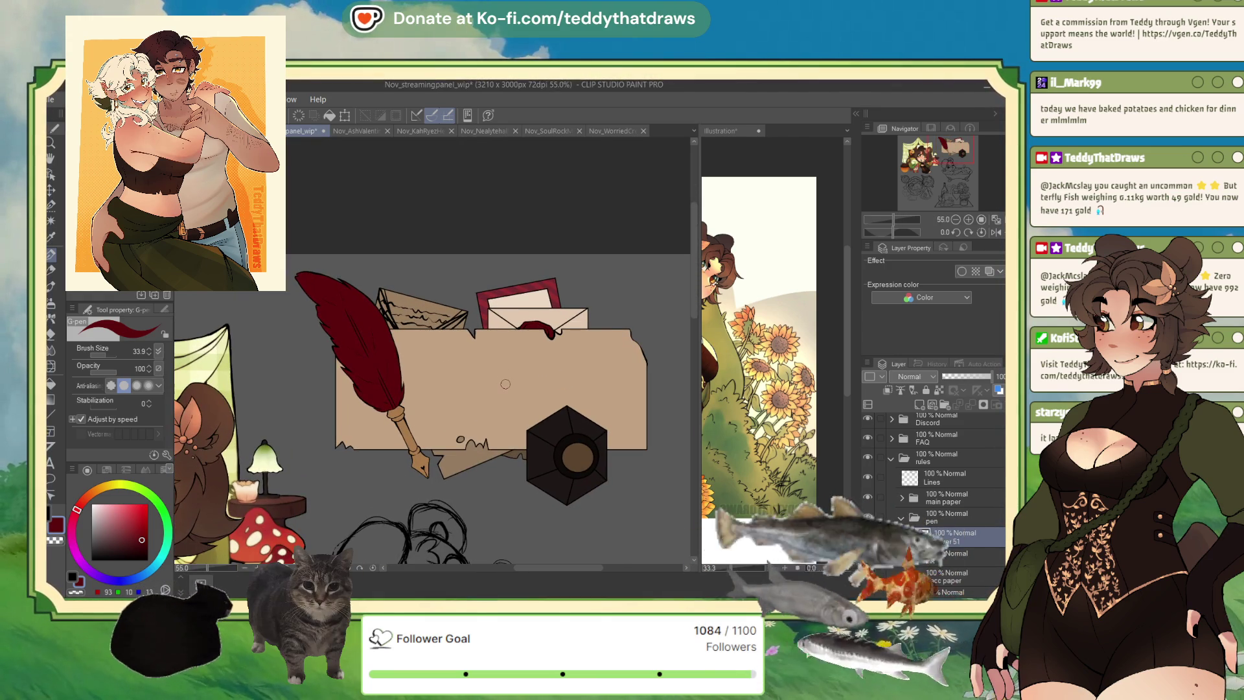
click(991, 232)
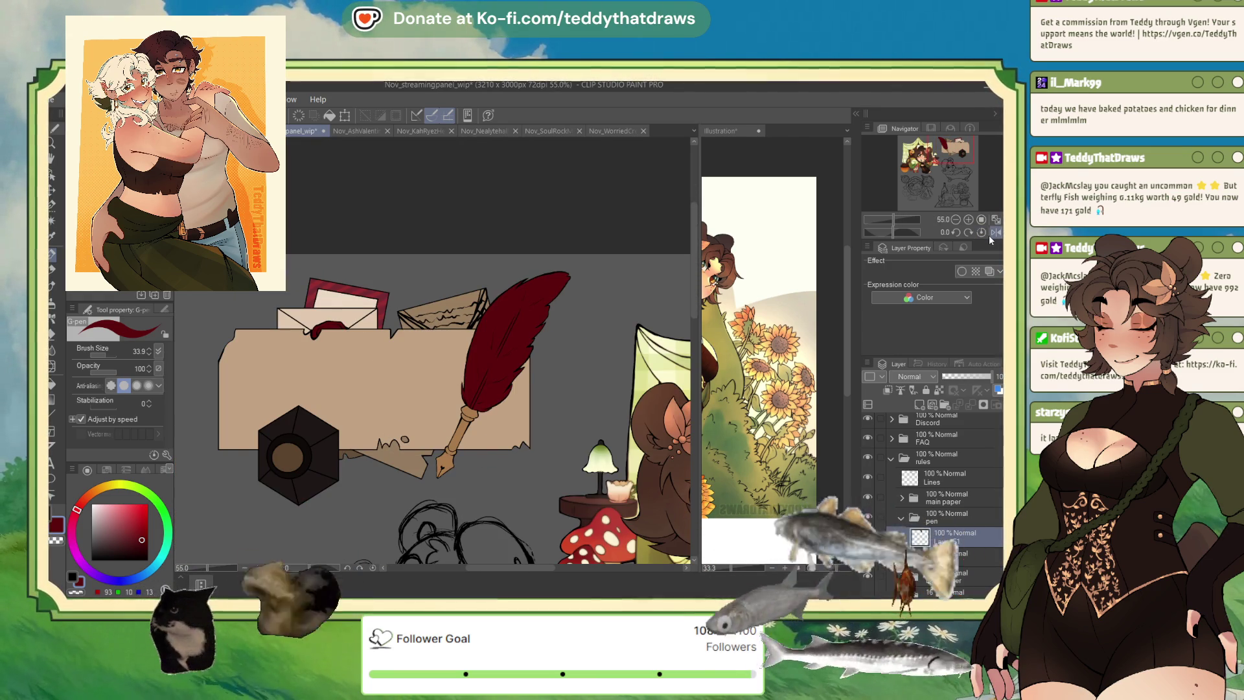
scroll(324, 257, down, 1)
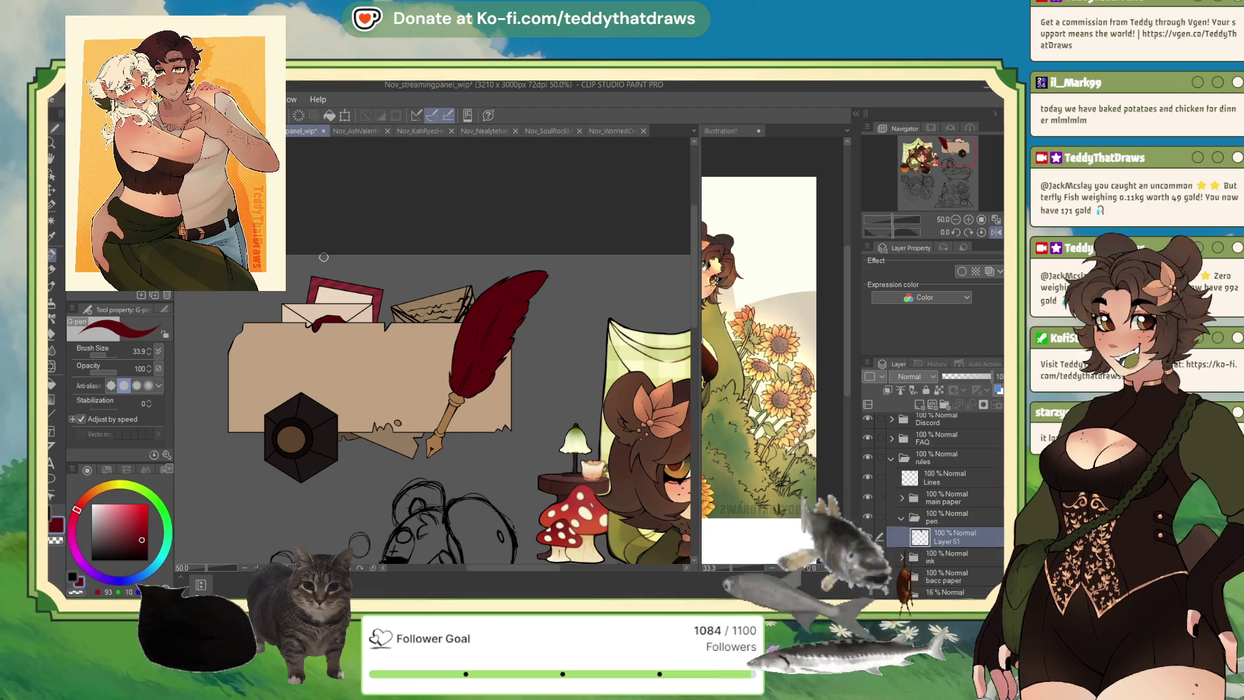
click(993, 233)
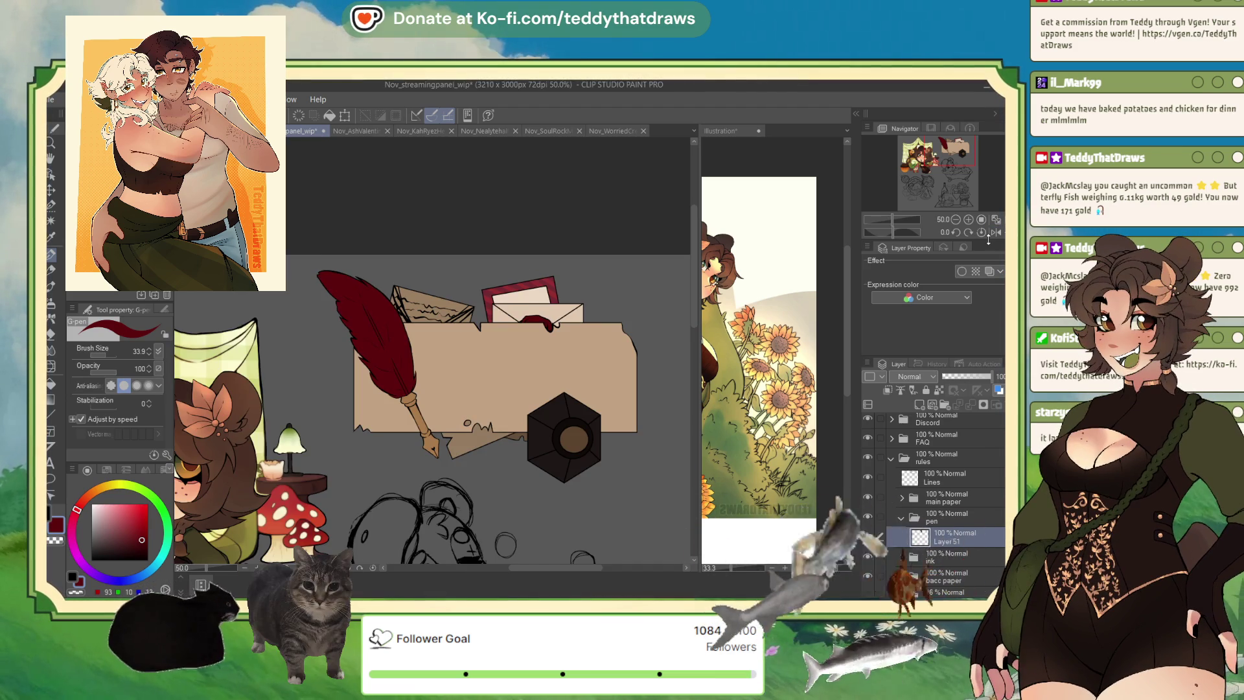
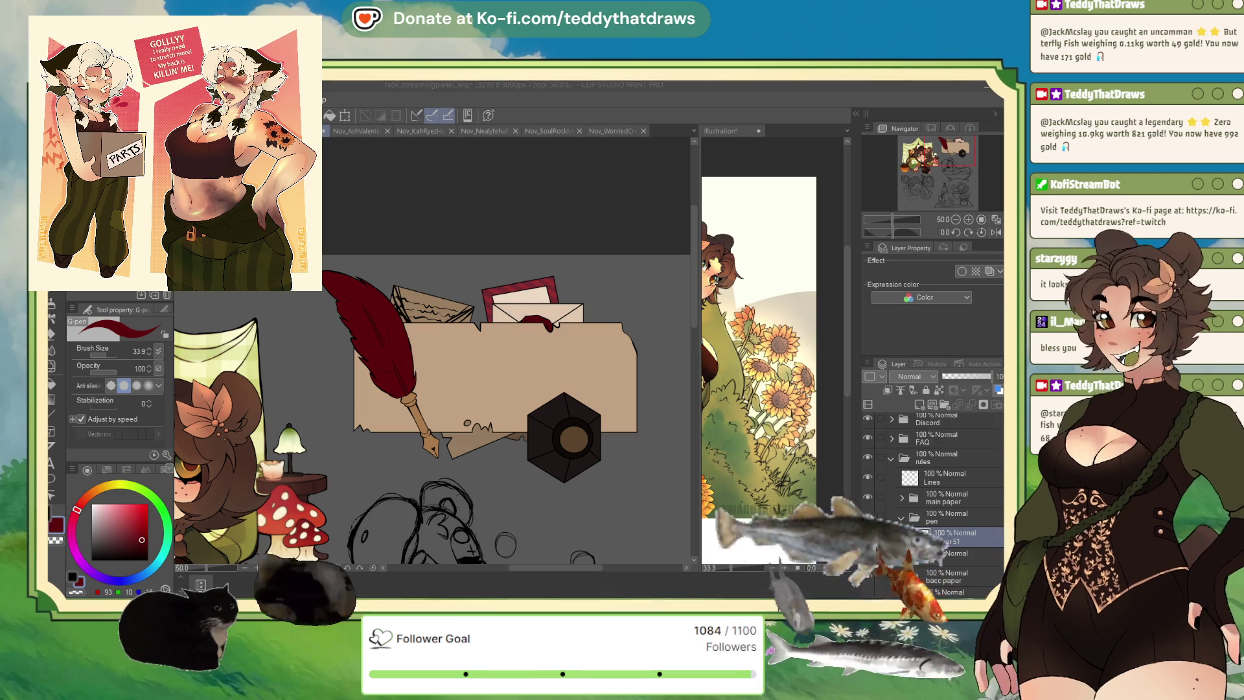
- Remove the unneeded Layer 51 while zoomed in on the banner
click(935, 540)
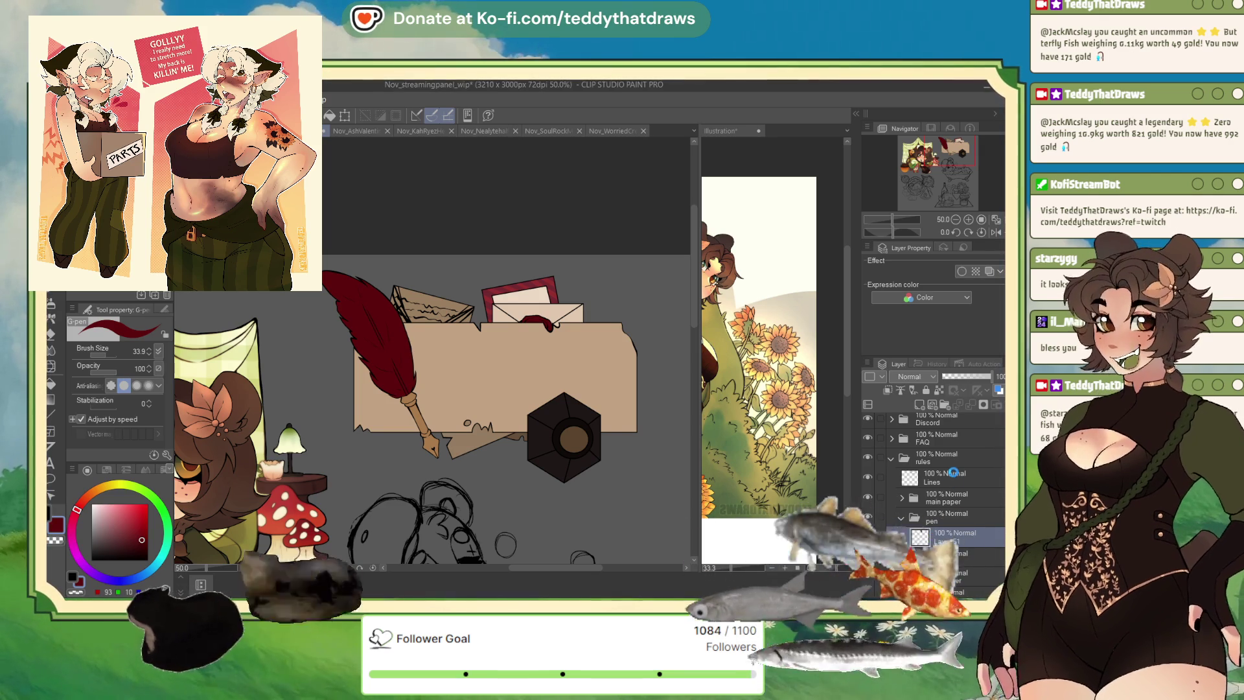
key(ctrl+minus)
key(ctrl+minus)
scroll(514, 361, up, 2)
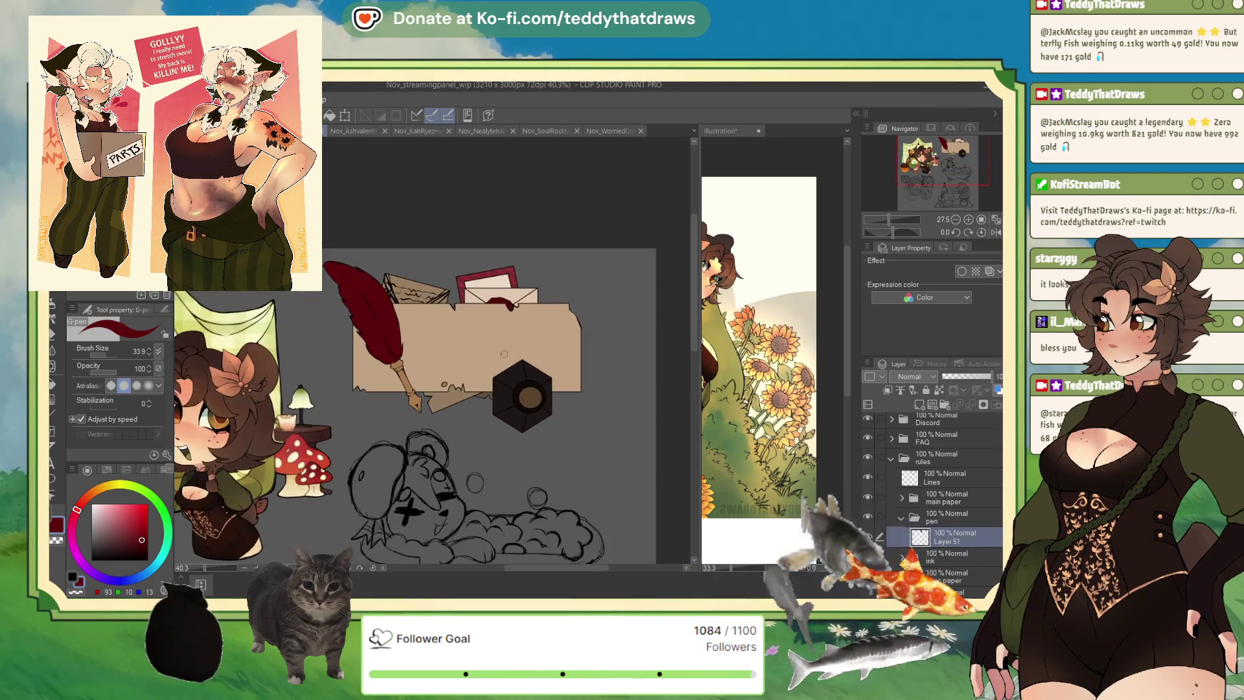
scroll(519, 353, up, 2)
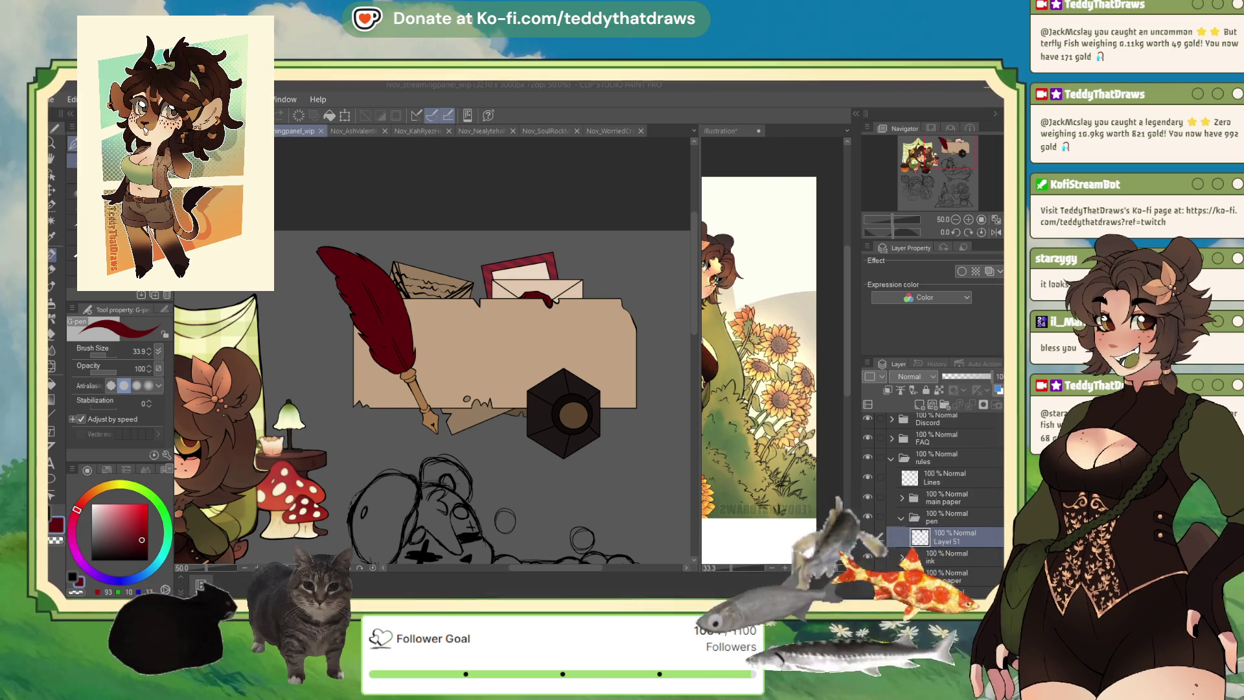
key(ctrl+plus)
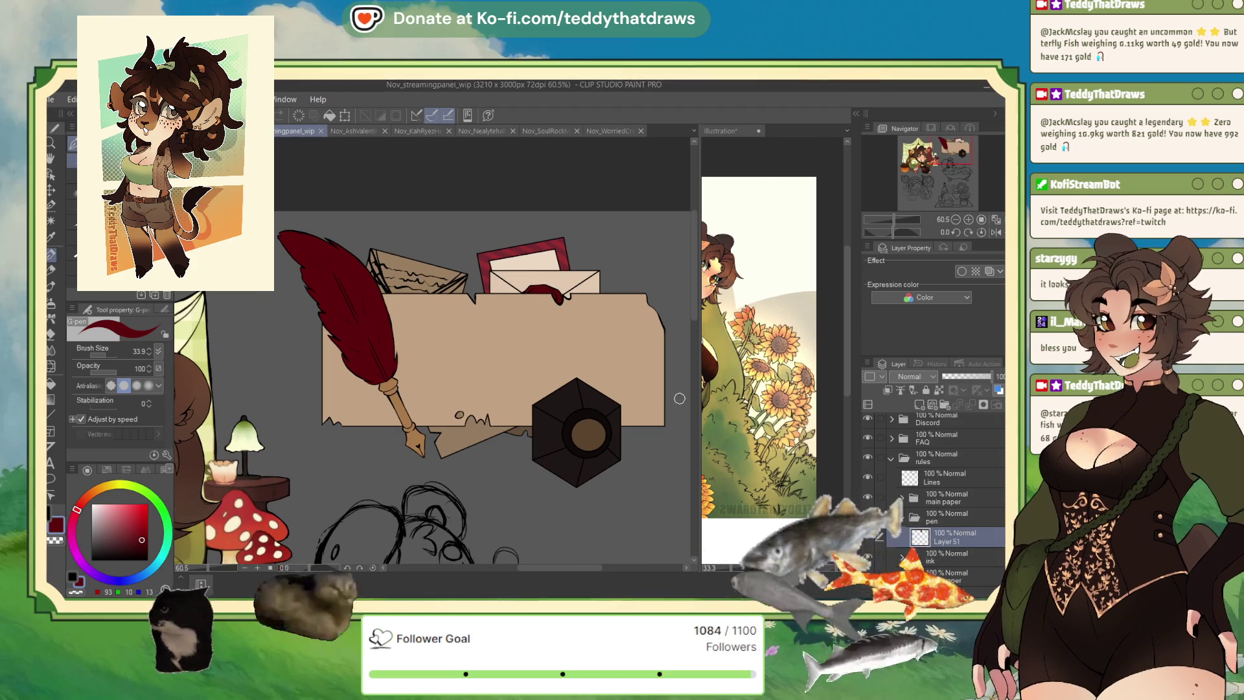
scroll(967, 509, down, 1)
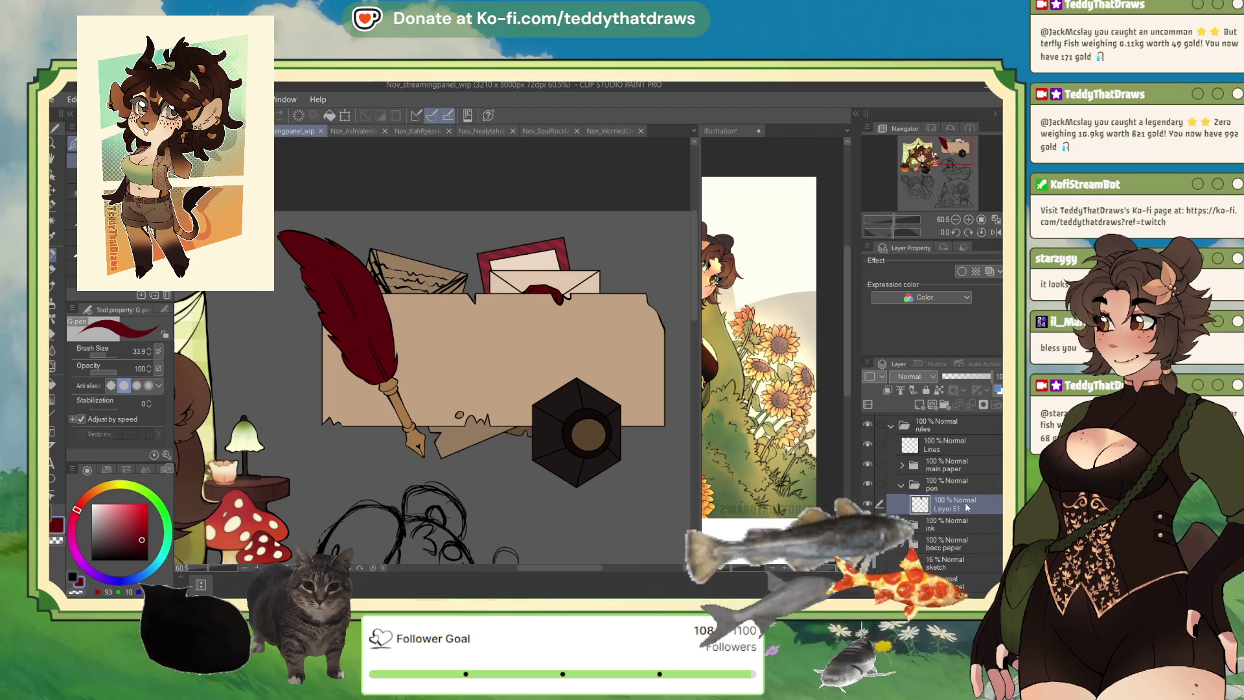
key(ctrl+z)
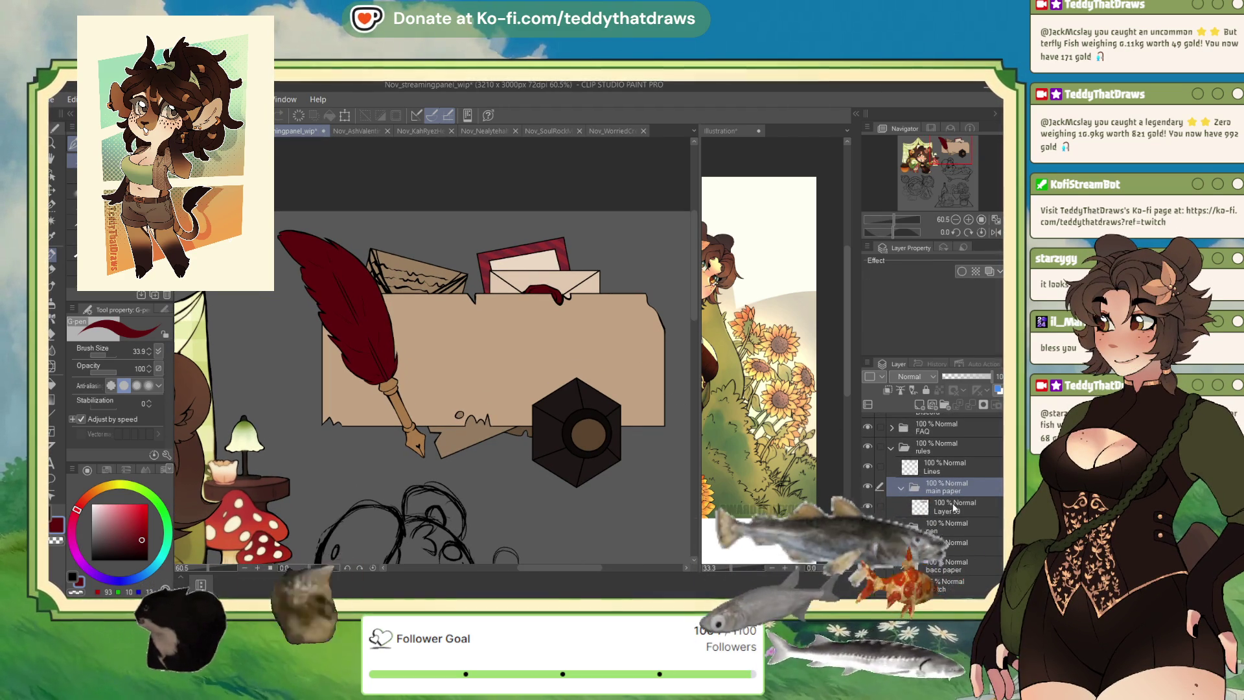
- On a new layer in the main paper folder, write 'Rules' on the banner in Rage Italic
key(ctrl+shift+n)
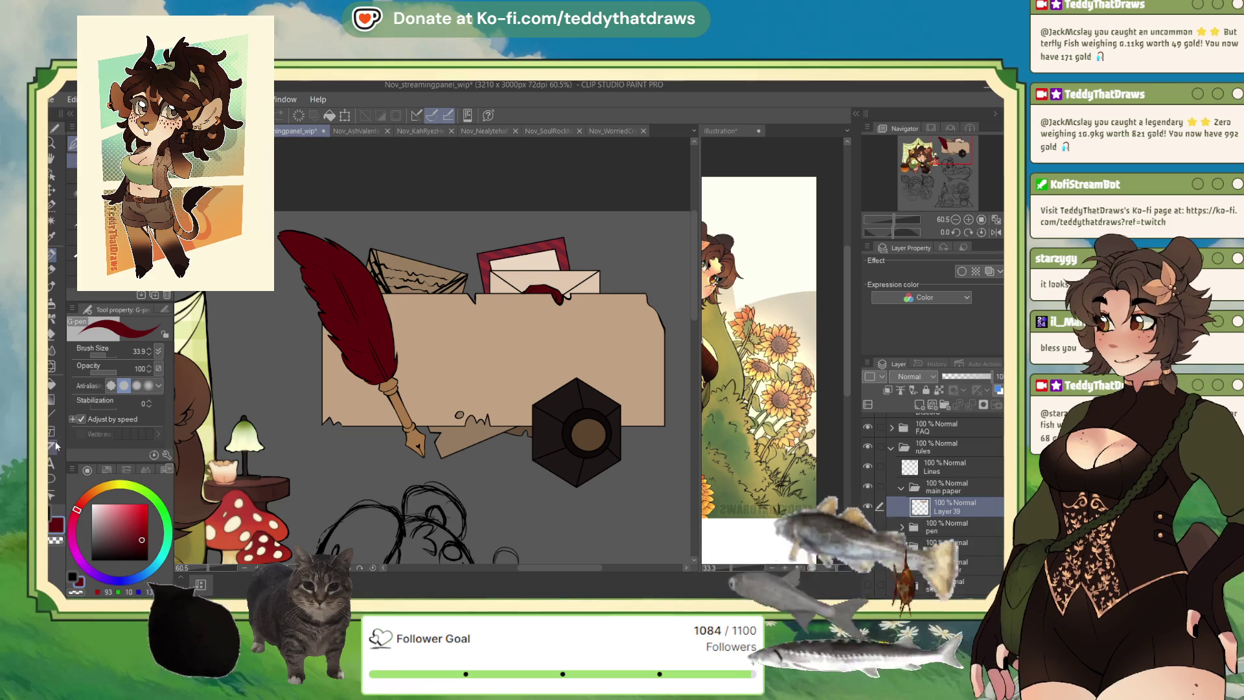
key(t)
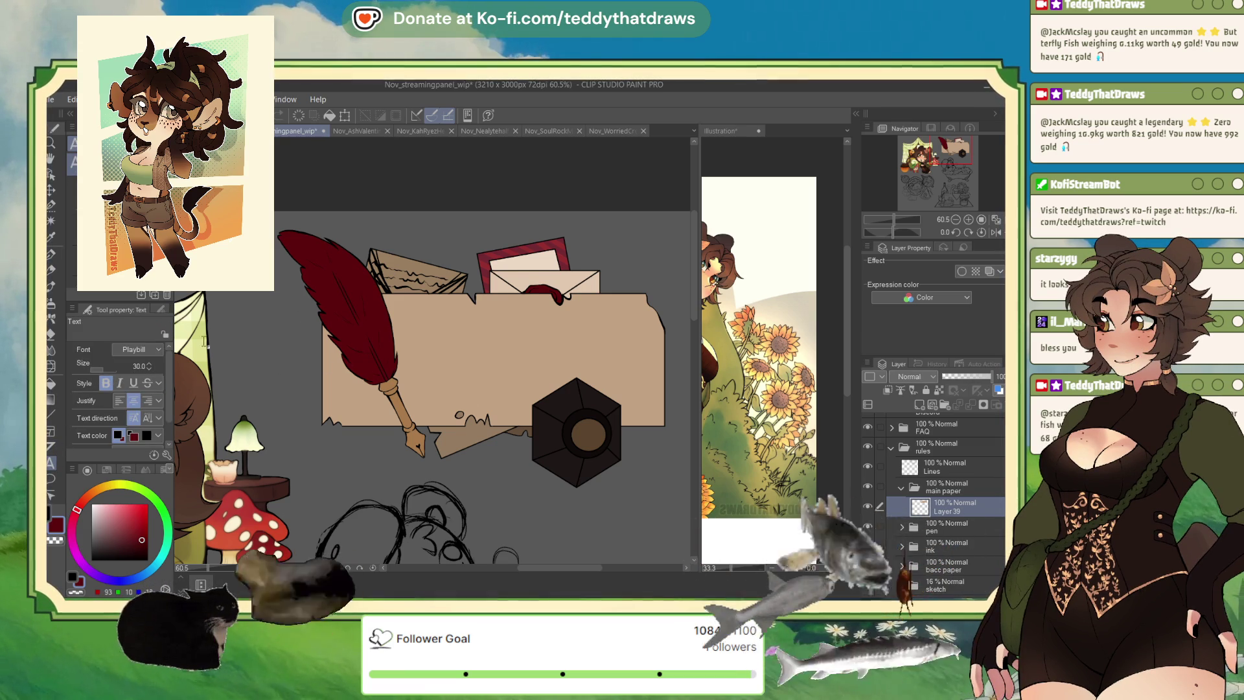
click(430, 352)
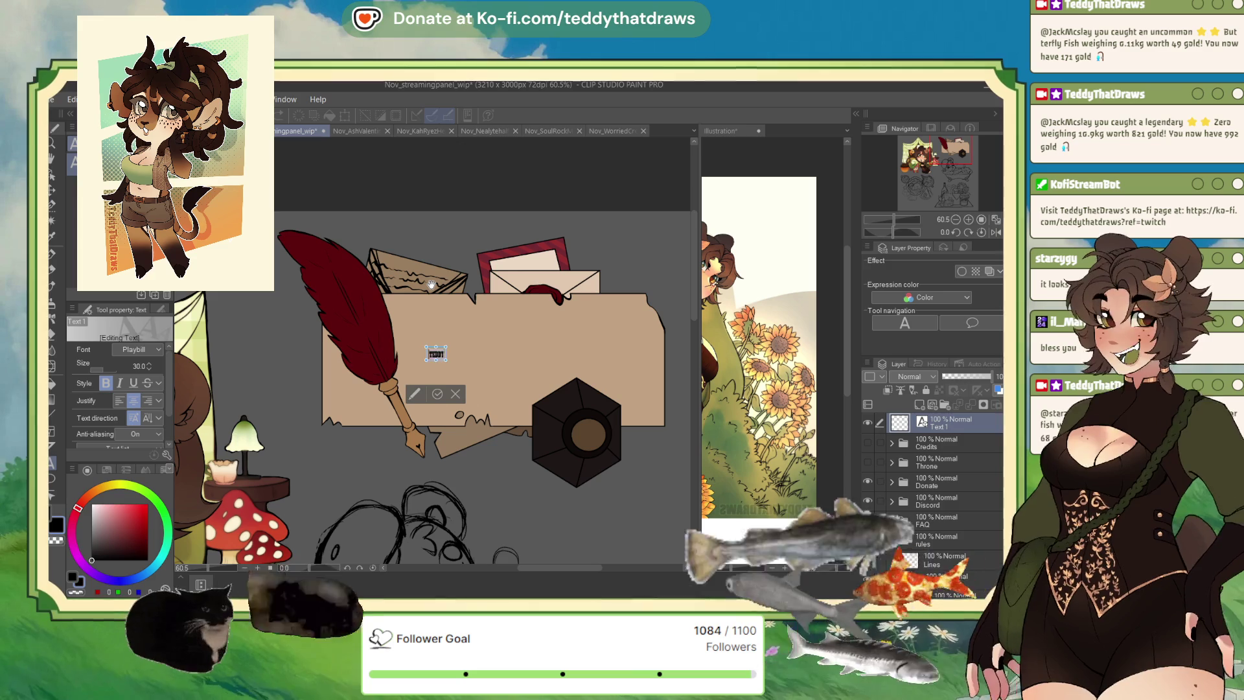
text(Rules)
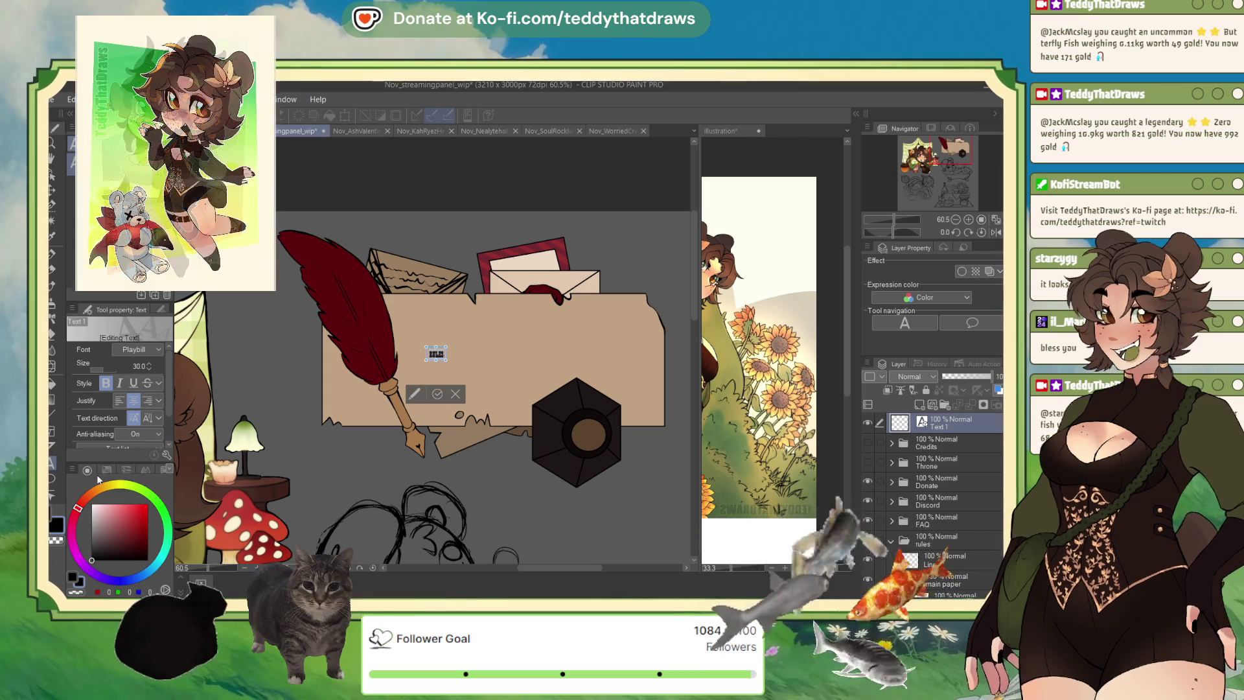
click(137, 349)
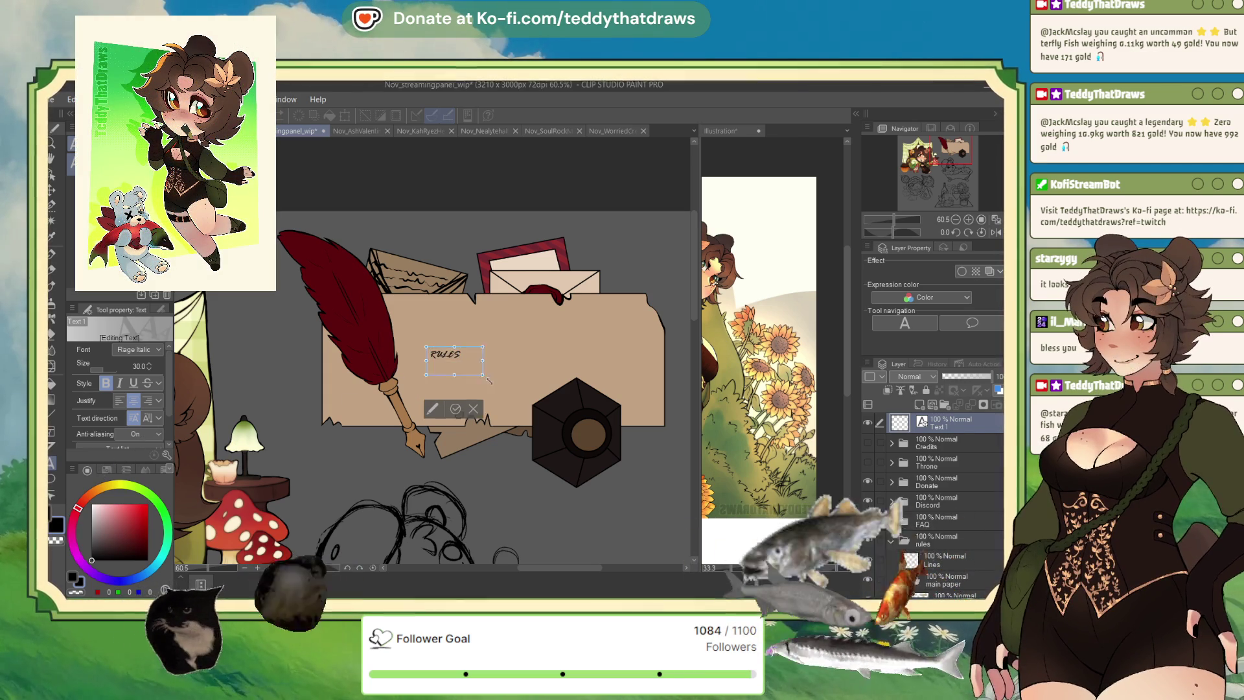
- Enlarge the RULES text across the banner, position it up and left, and commit it
drag(478, 373, 624, 418)
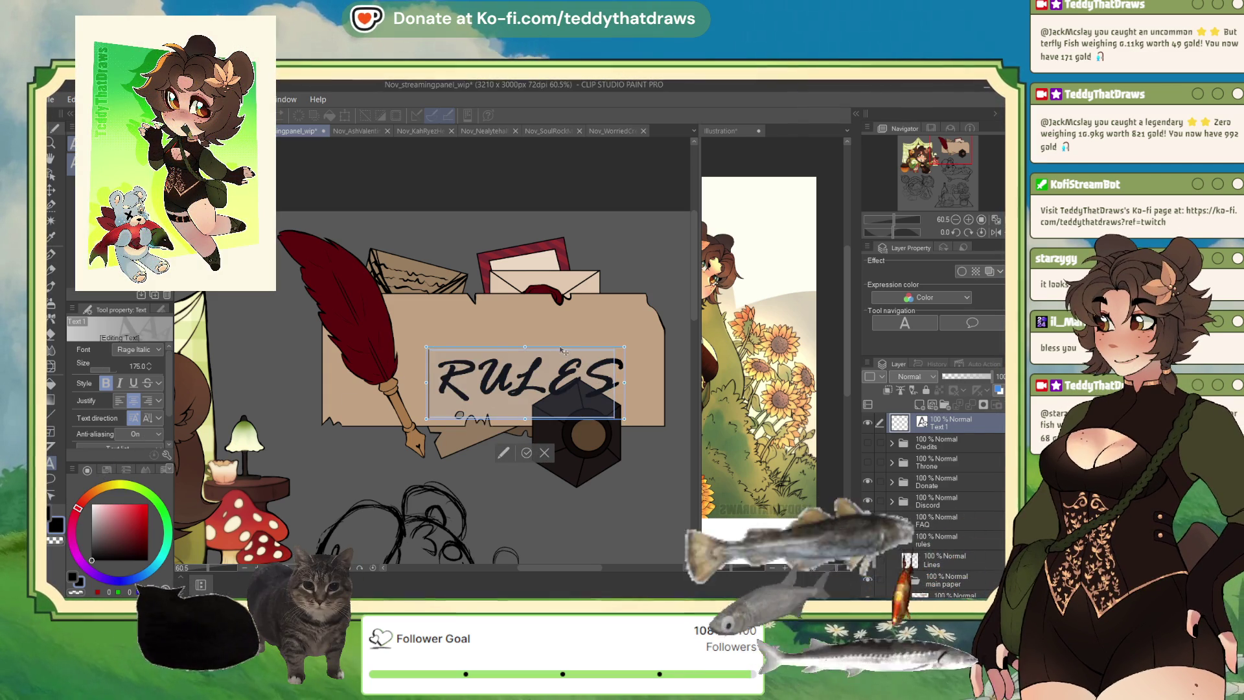
drag(564, 351, 510, 316)
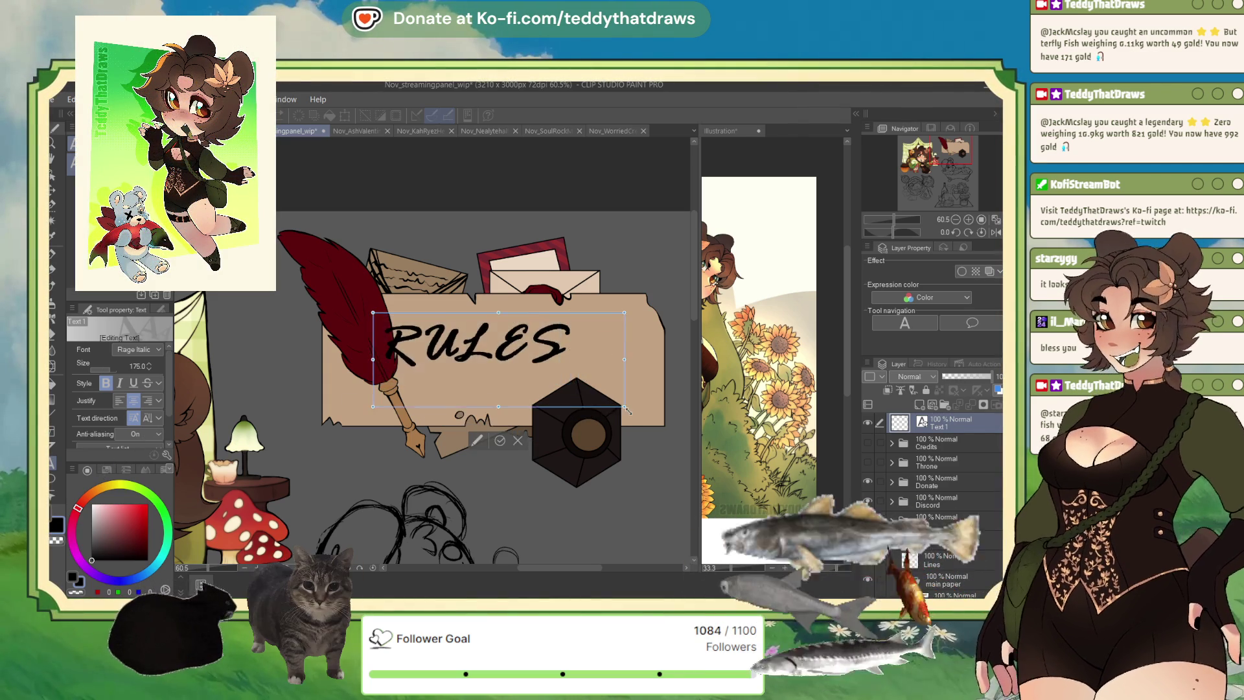
drag(573, 385, 634, 414)
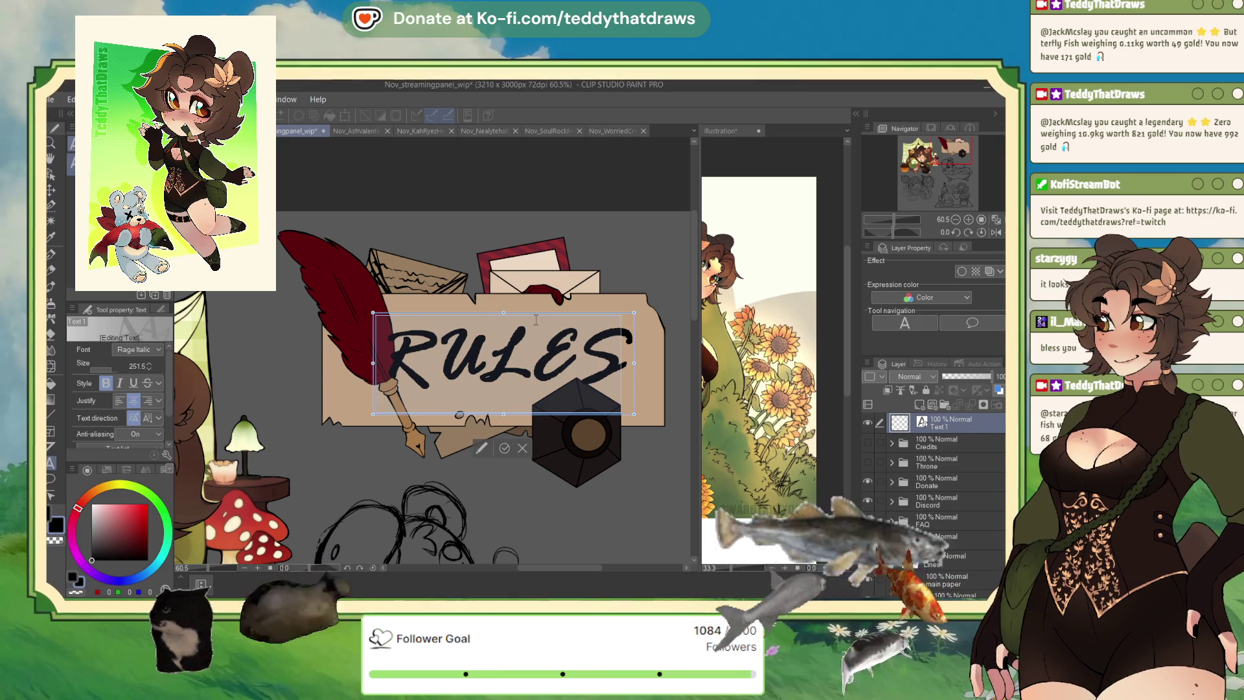
drag(531, 317, 515, 327)
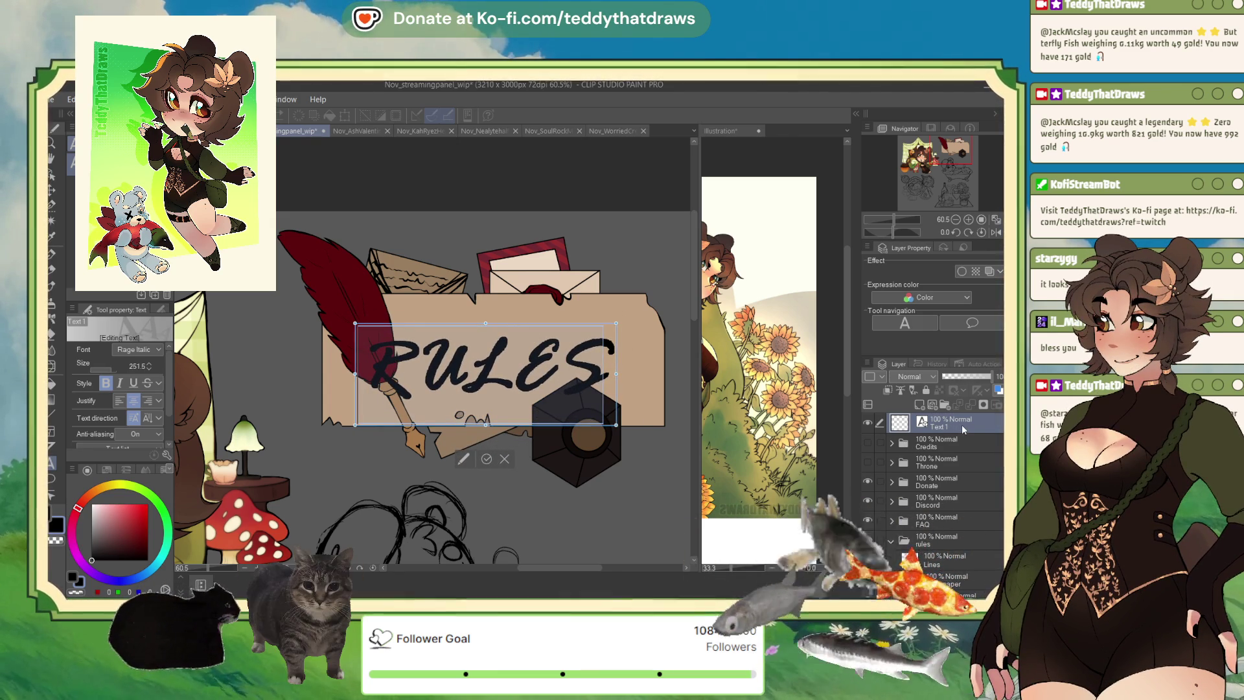
key(Escape)
- Move the RULES layer into the rules folder's paper group, clip it to the paper, and nudge it right
drag(949, 423, 959, 547)
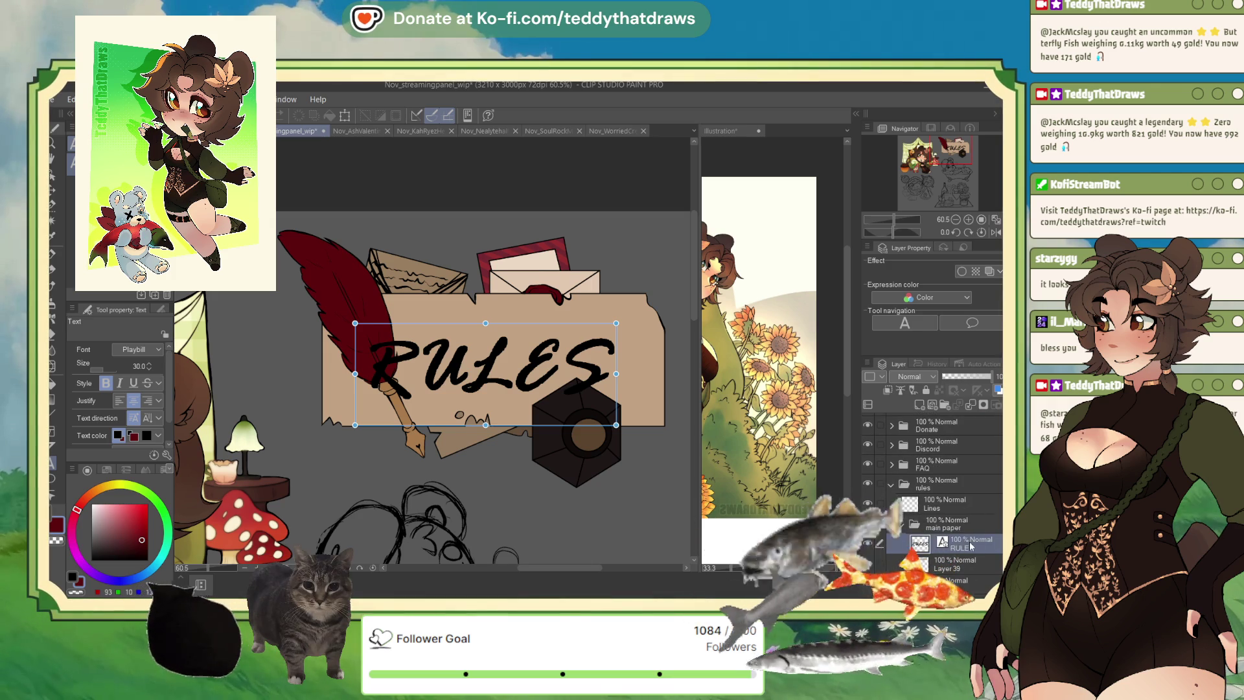
click(886, 391)
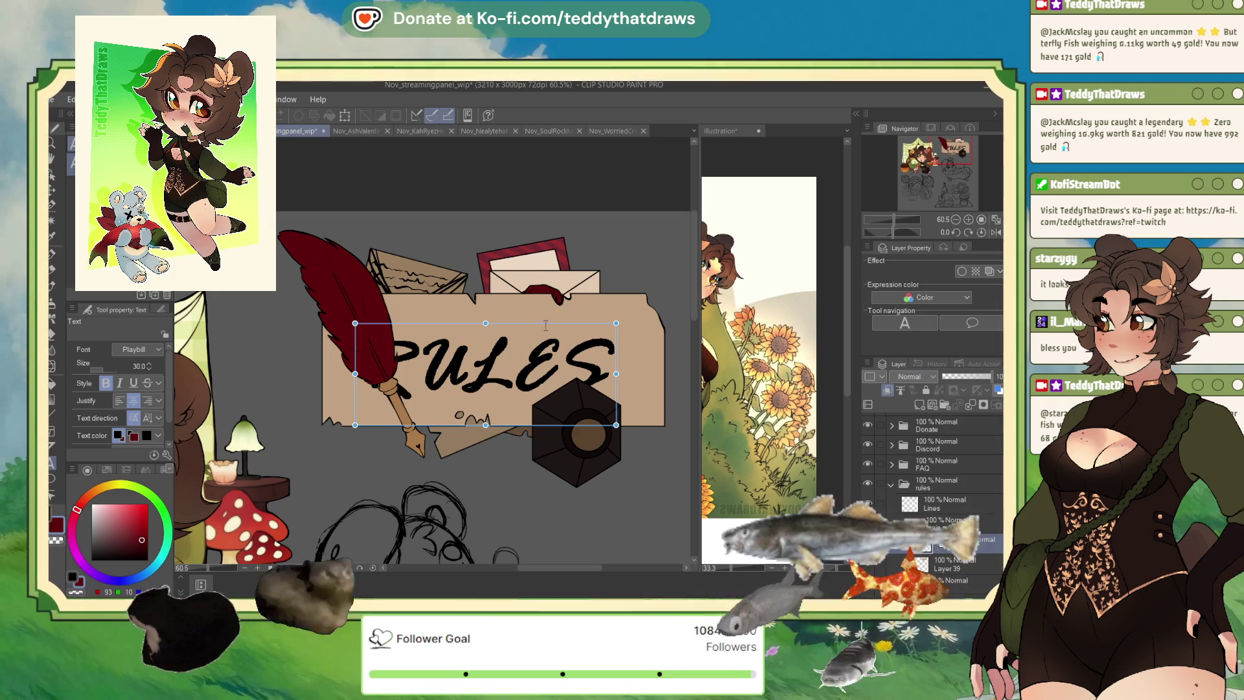
drag(549, 330, 559, 319)
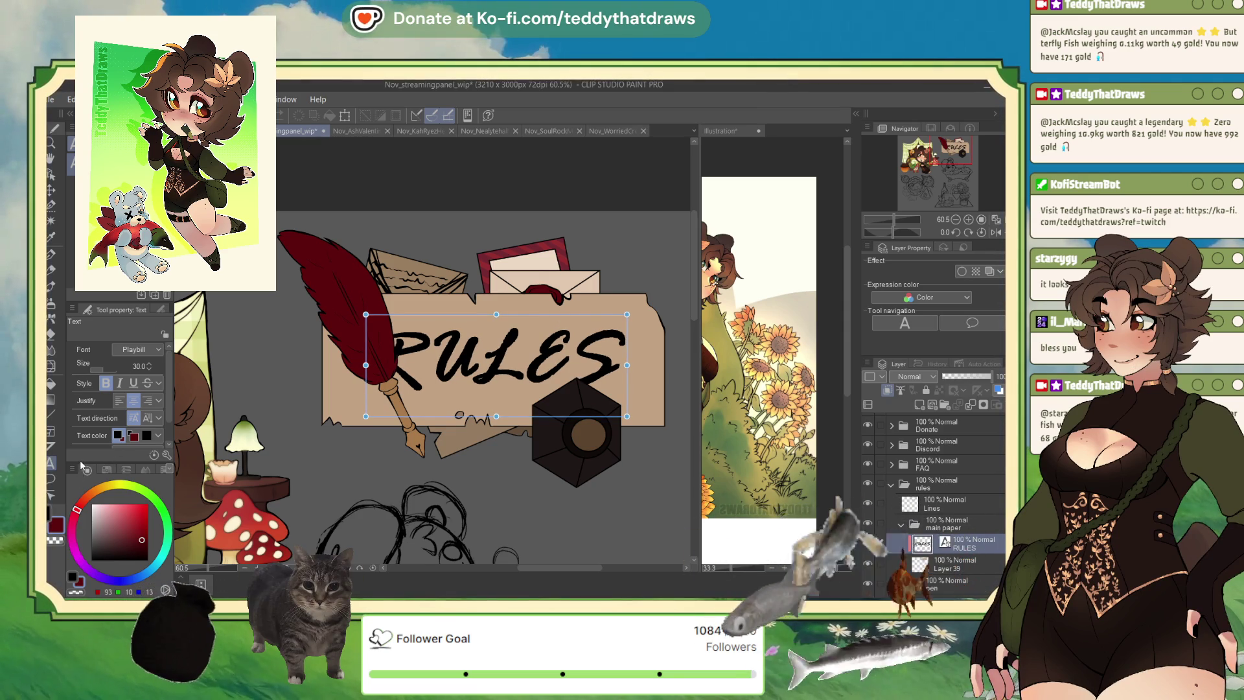
- Select all the RULES text and try Rockwell fonts such as Rockwell Extra Bold
text(Rockwell Extra B)
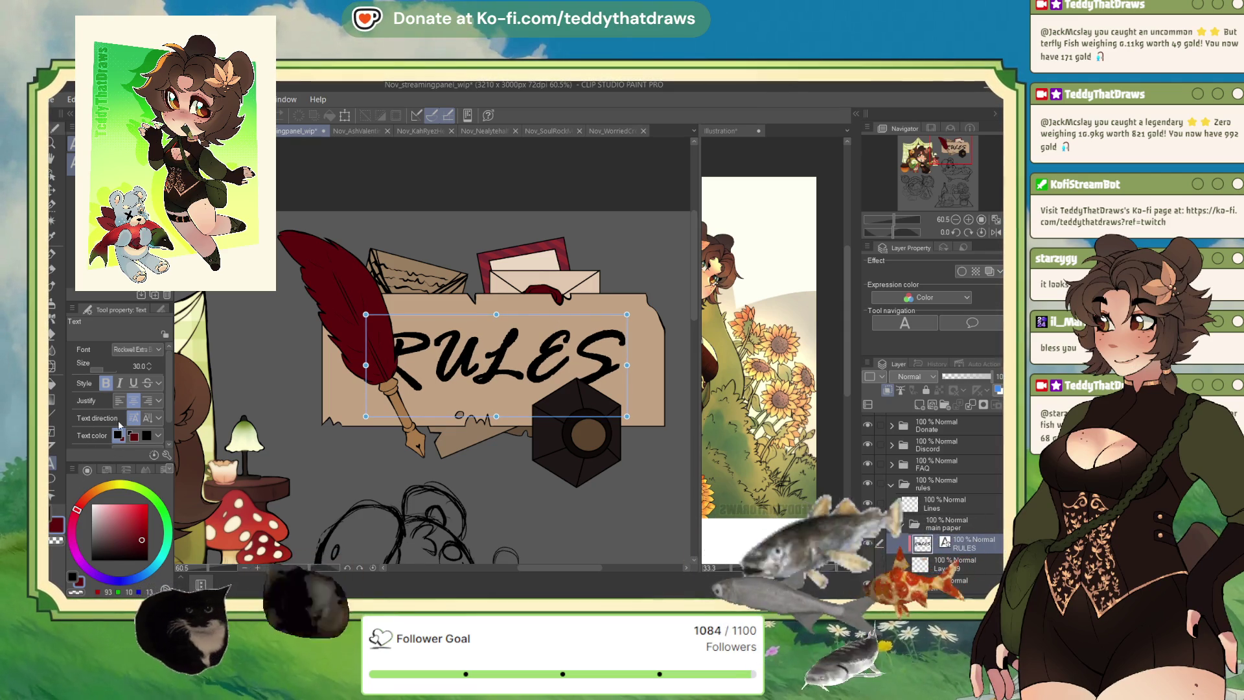
click(511, 385)
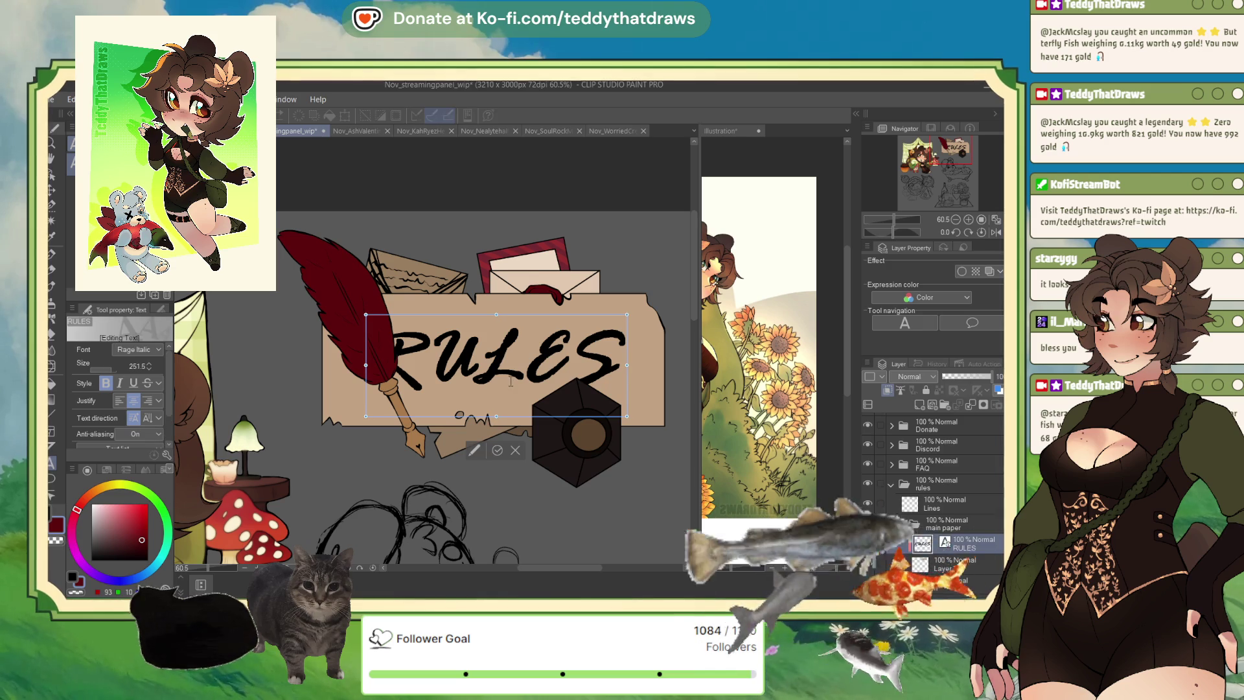
key(ctrl+a)
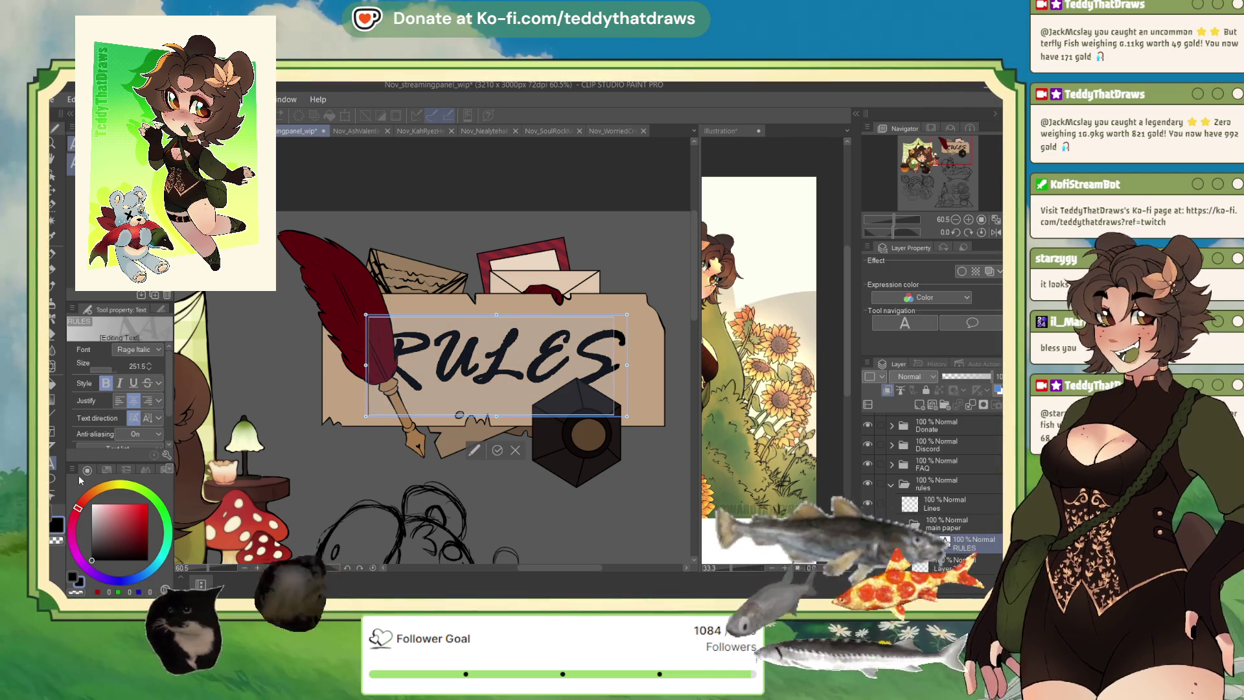
key(Down)
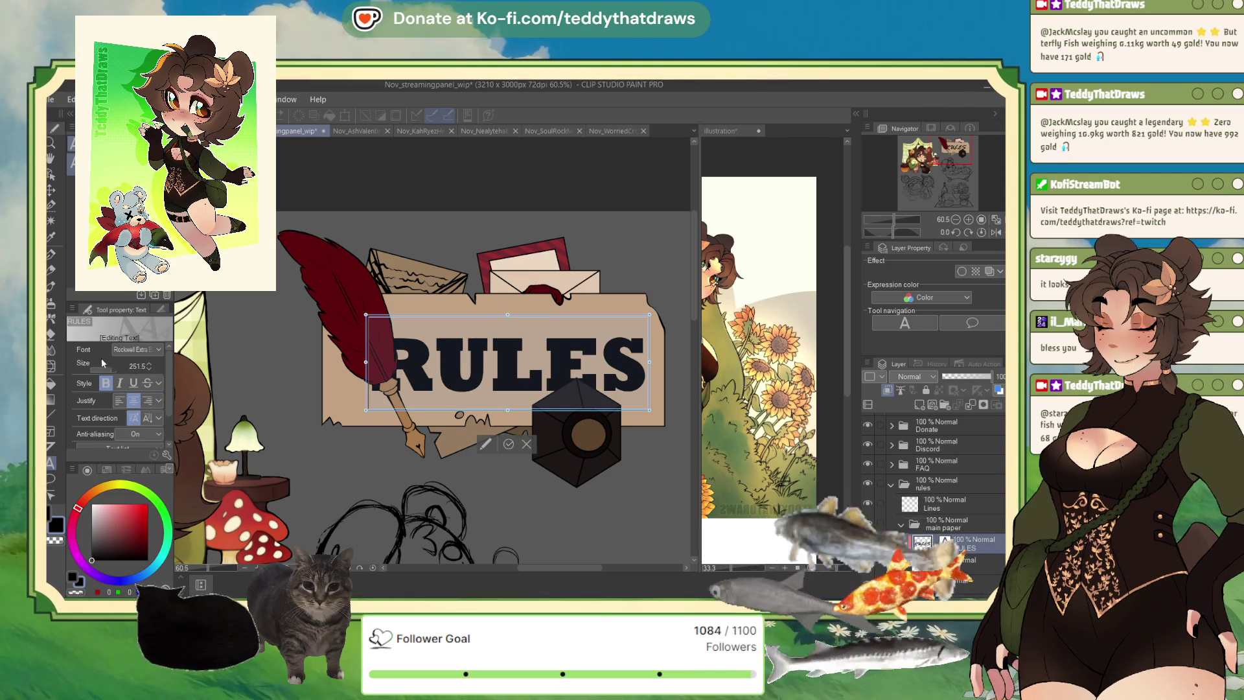
key(Down)
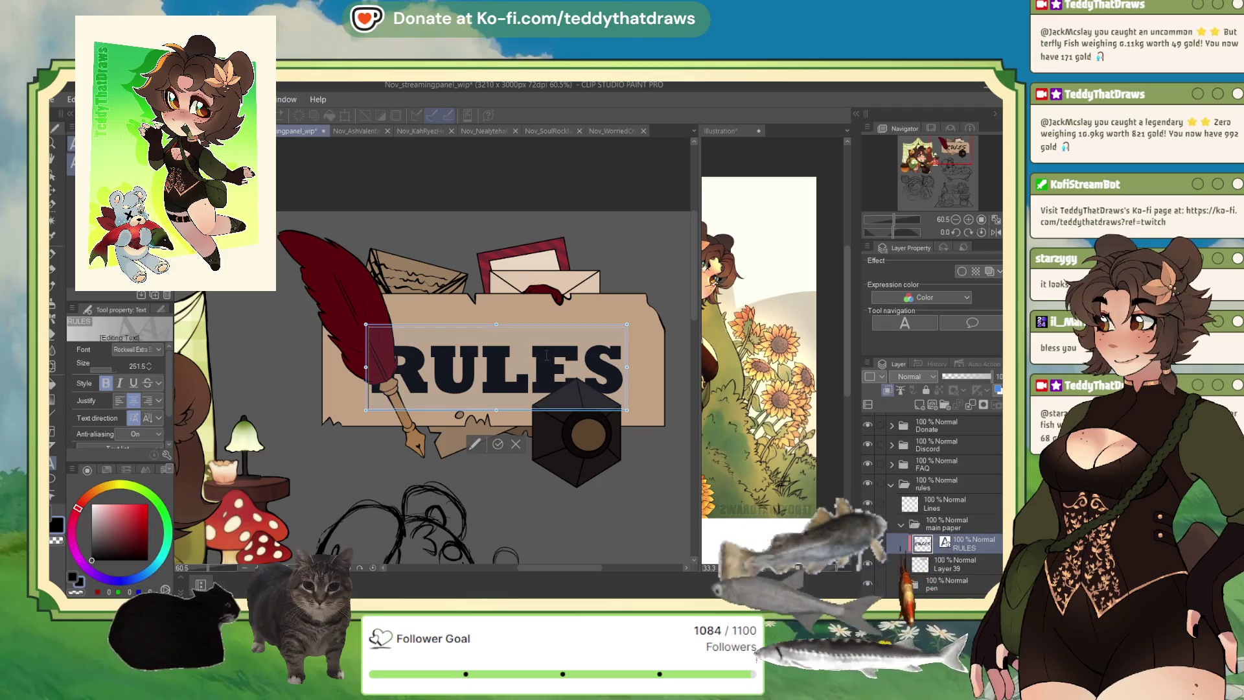
- Move the RULES heading higher, shrink it to fit the banner, and switch to Script MT Bold
drag(543, 329, 558, 314)
drag(638, 308, 577, 316)
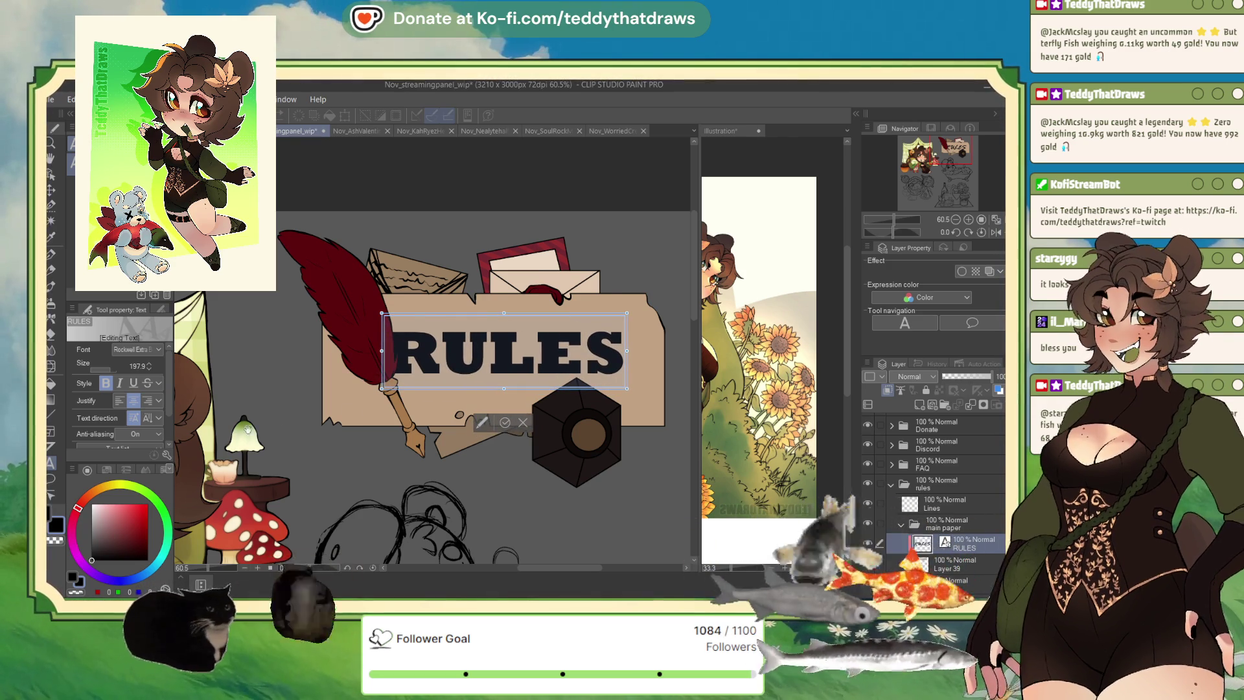
scroll(124, 351, up, 1)
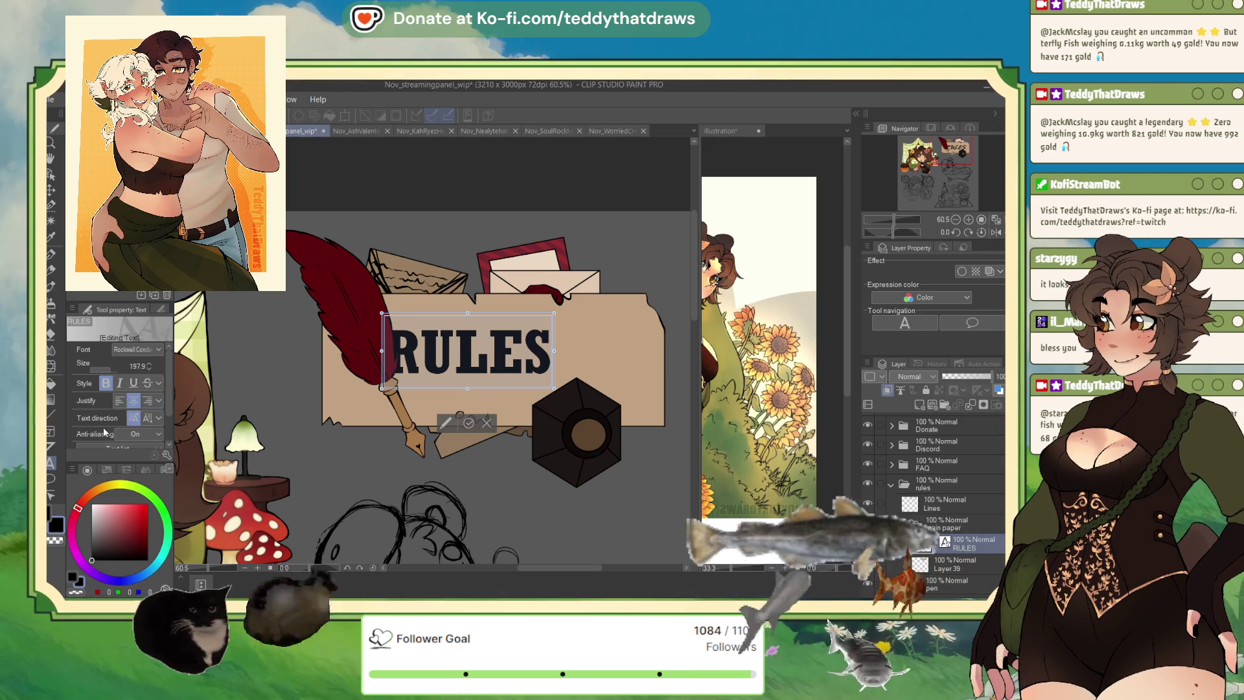
key(Down)
key(Down)
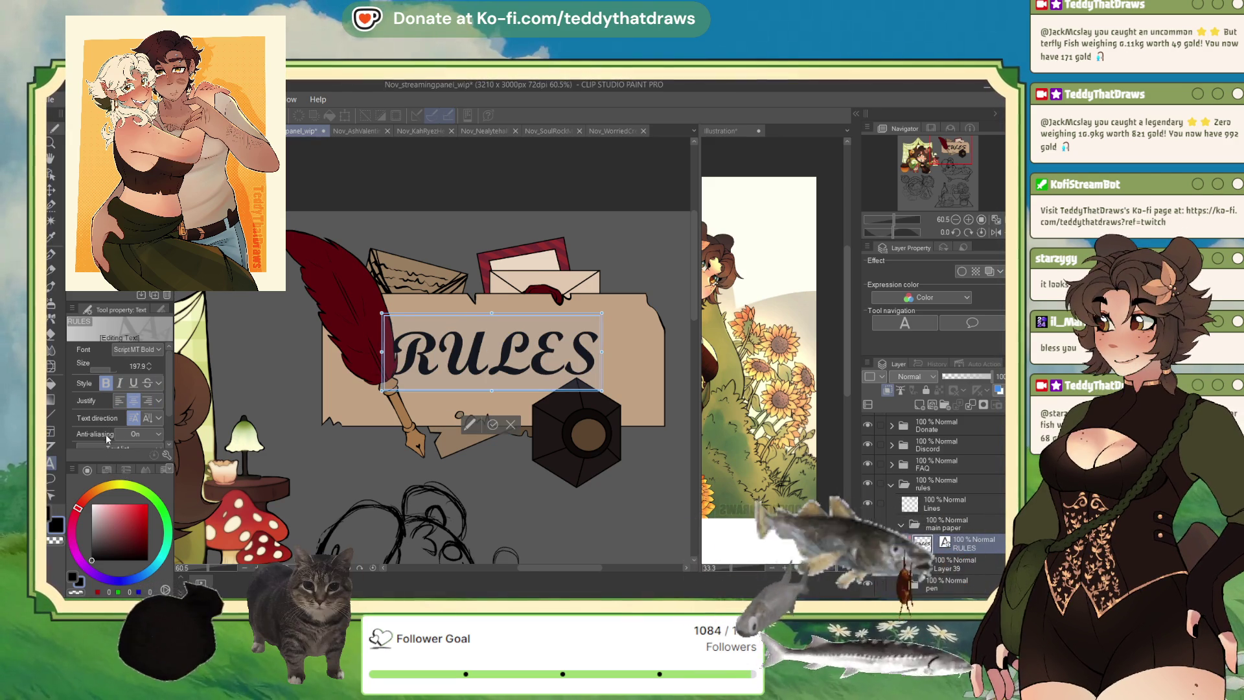
key(Down)
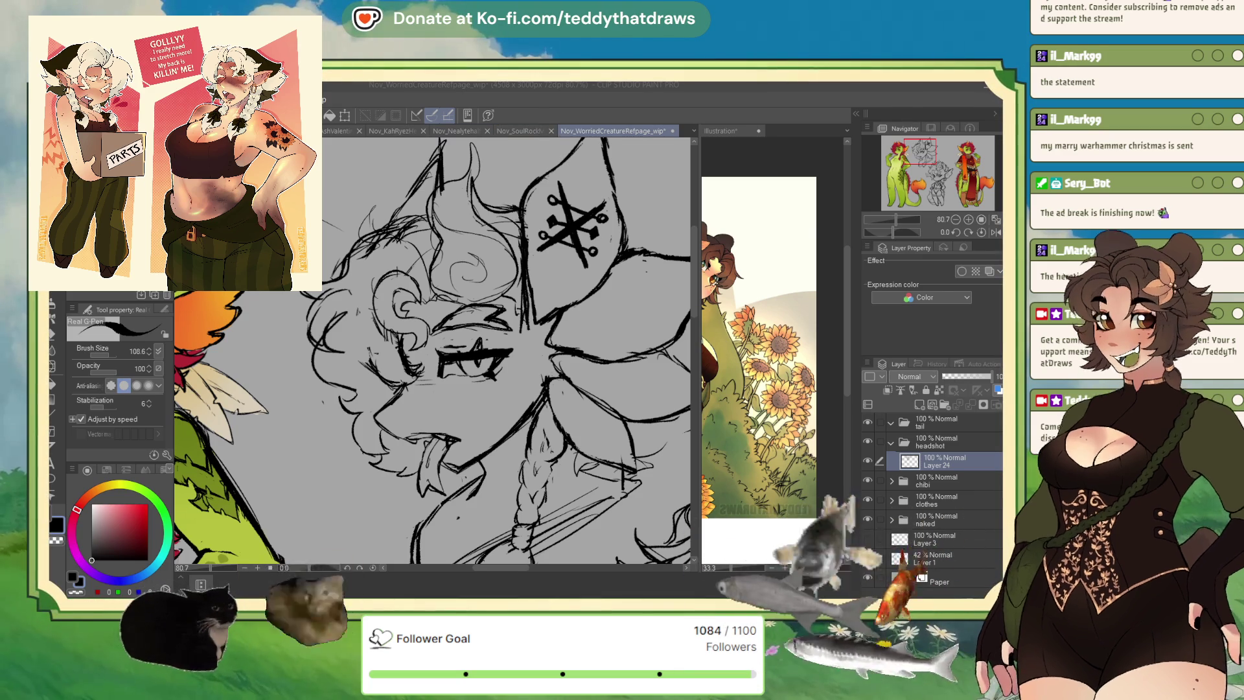
- Zoom out to view the whole Nealyte half-body sketch page
click(520, 130)
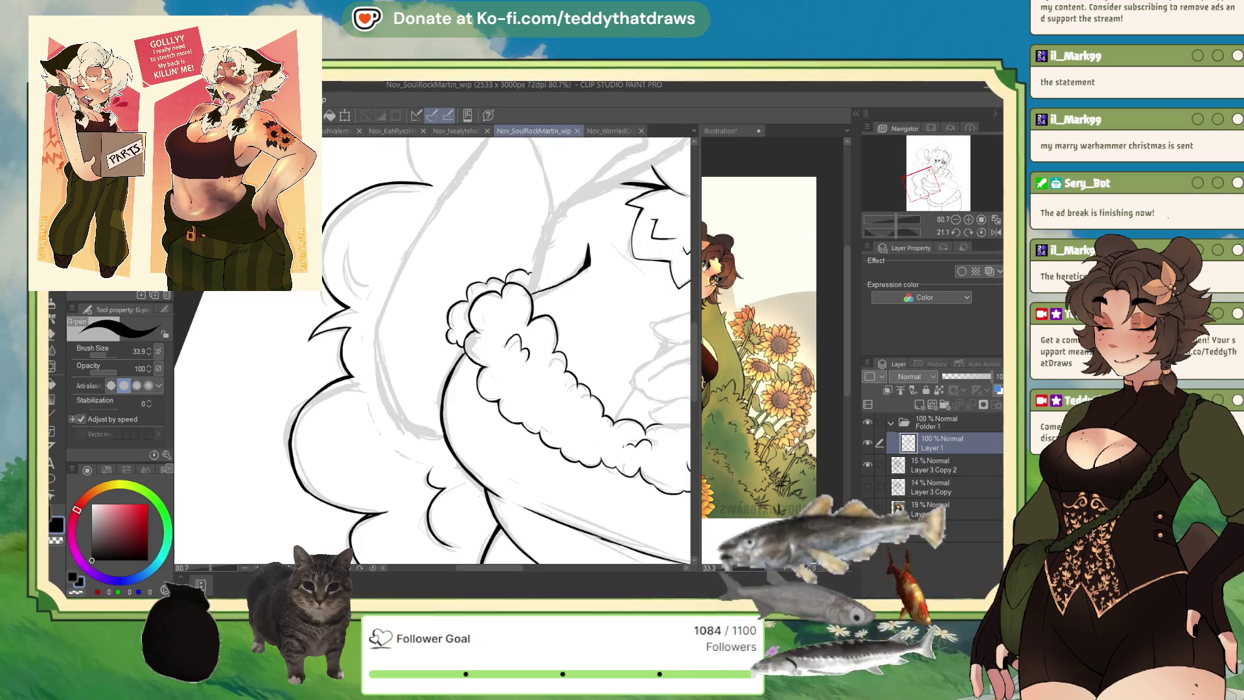
click(457, 131)
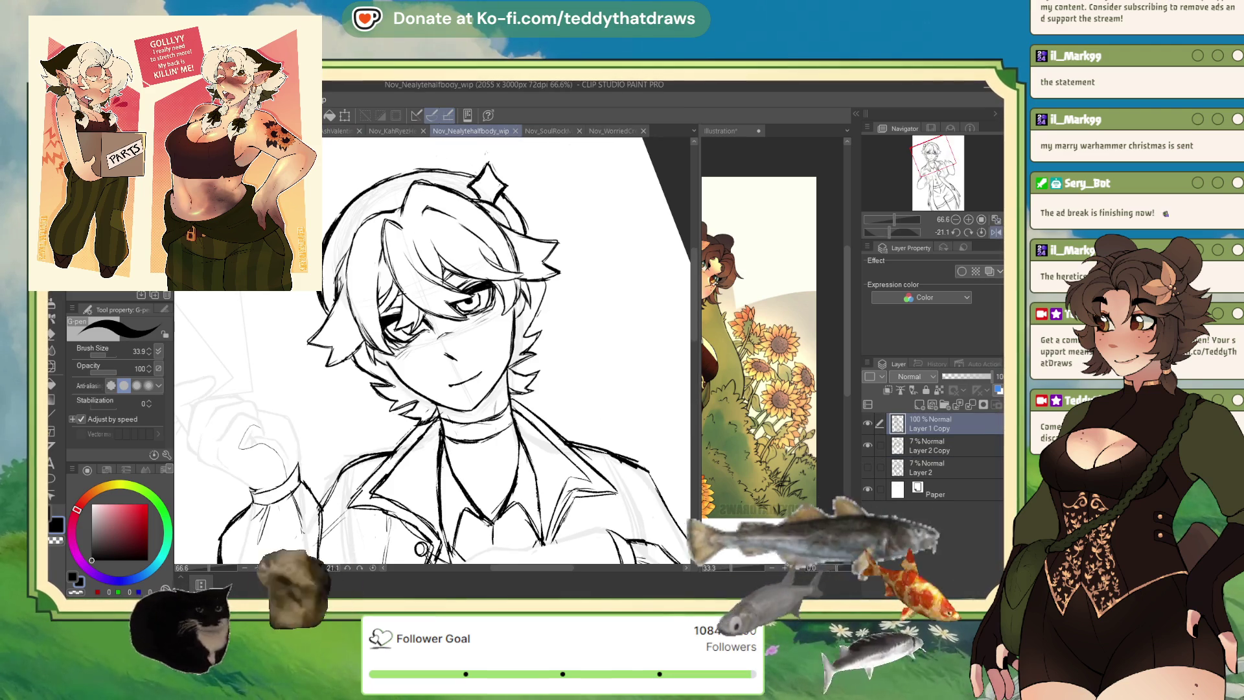
key(ctrl+minus)
key(ctrl+minus)
key(ctrl+minus)
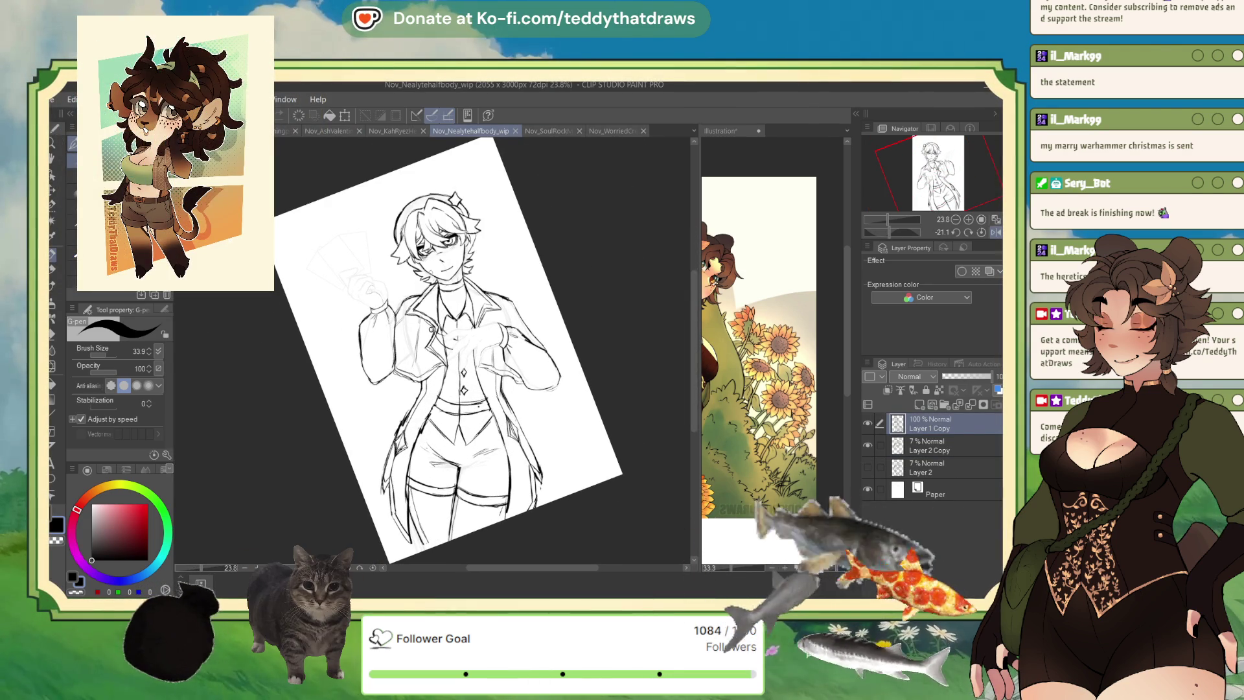
- Return to SoulRockMartin, rotate and flip the canvas view, and zoom in on the fur line-art
click(551, 131)
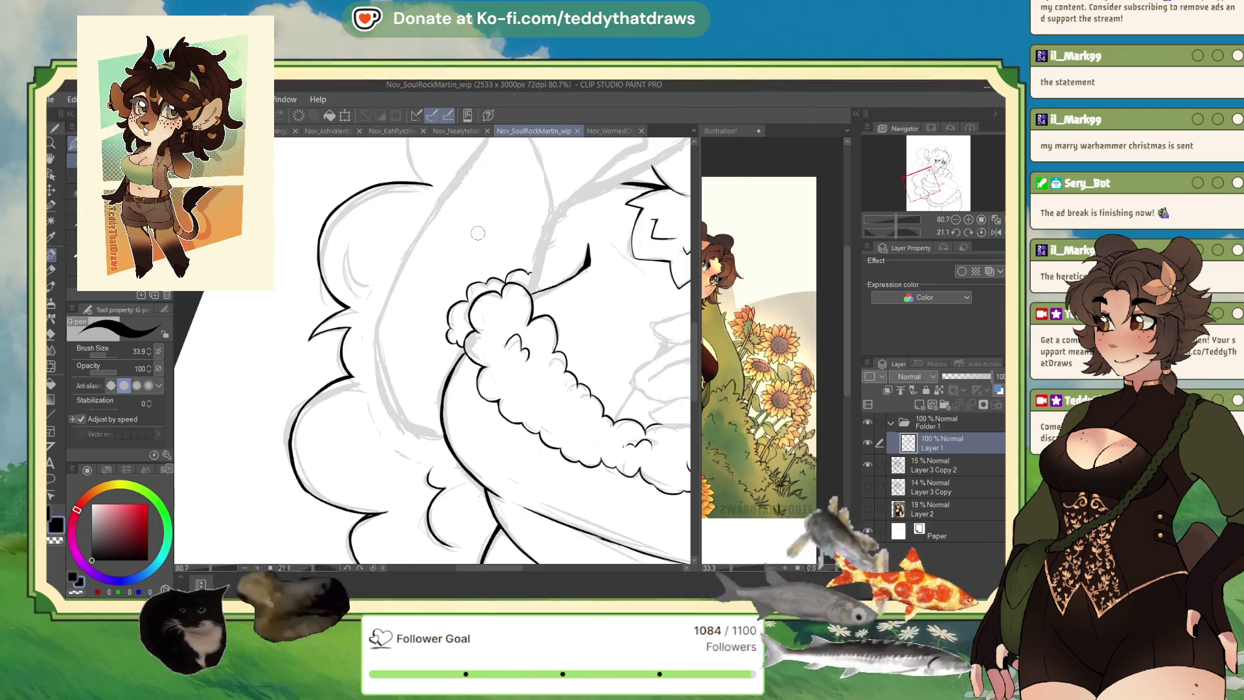
scroll(582, 158, down, 1)
click(982, 232)
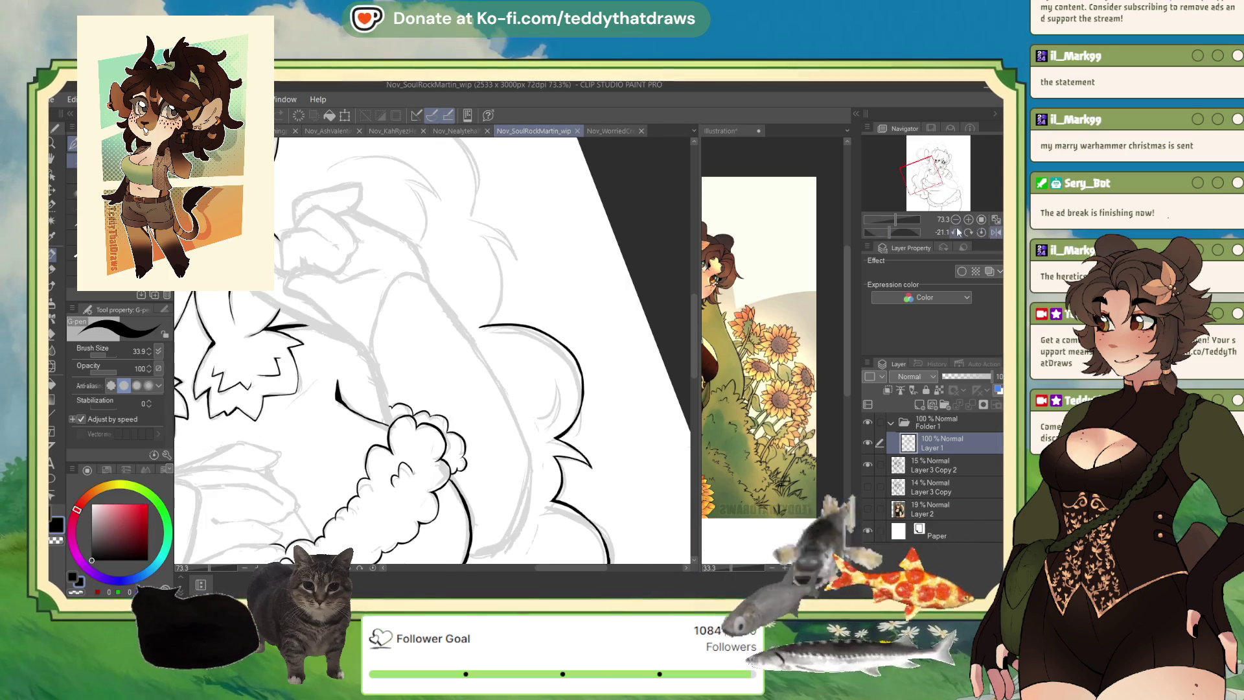
click(996, 232)
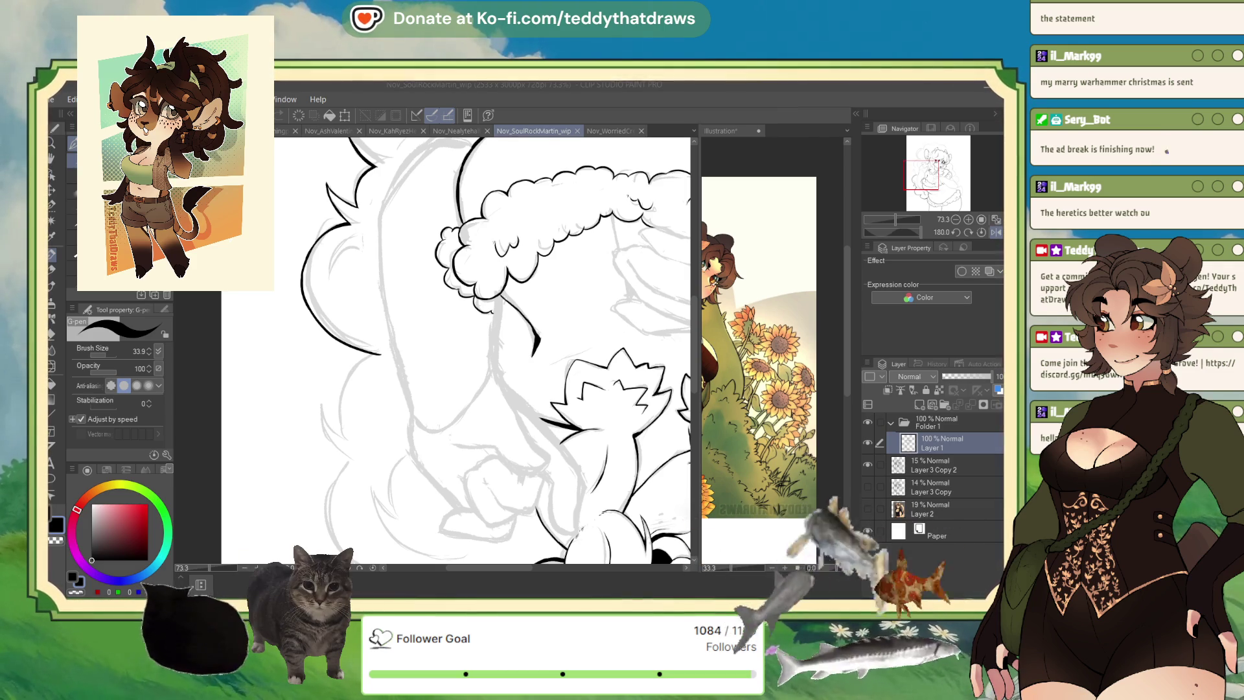
drag(919, 232, 906, 234)
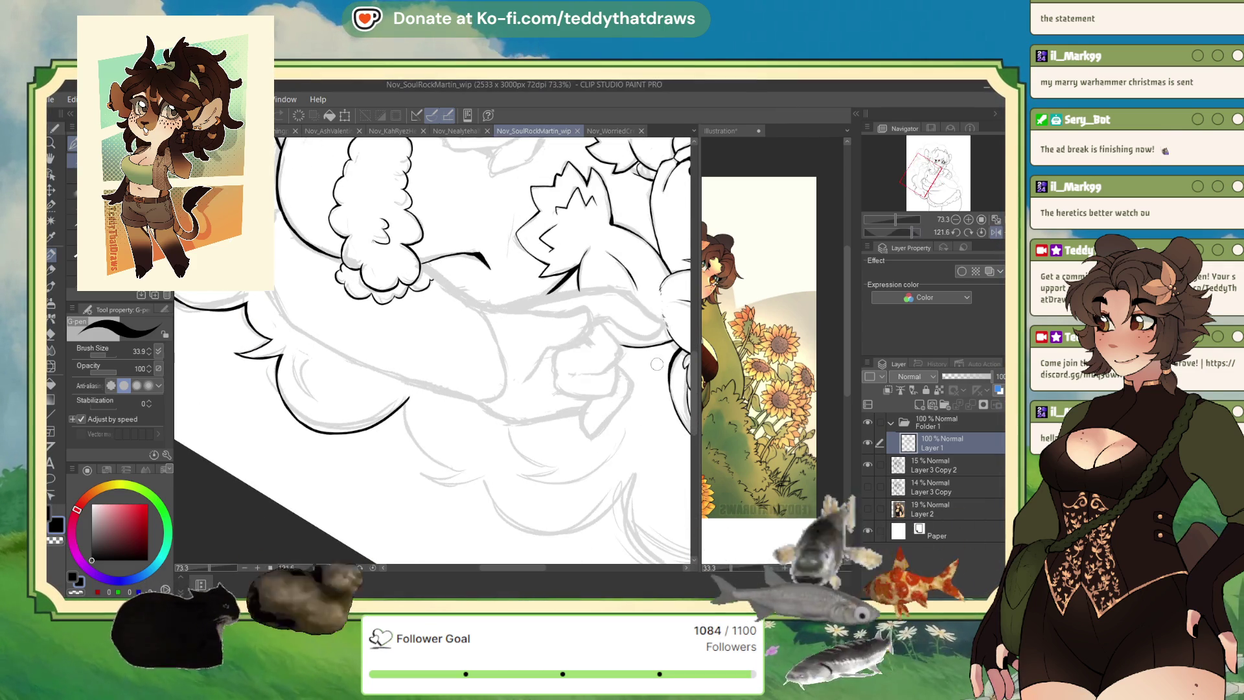
key(ctrl+equal)
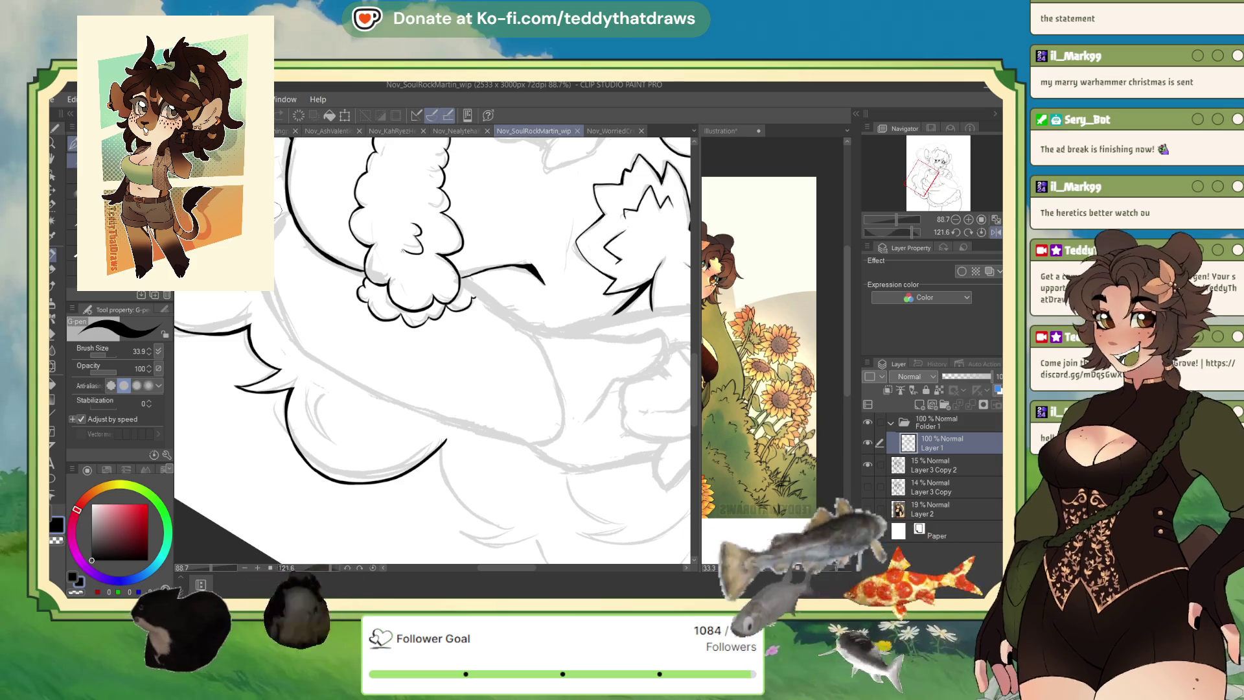